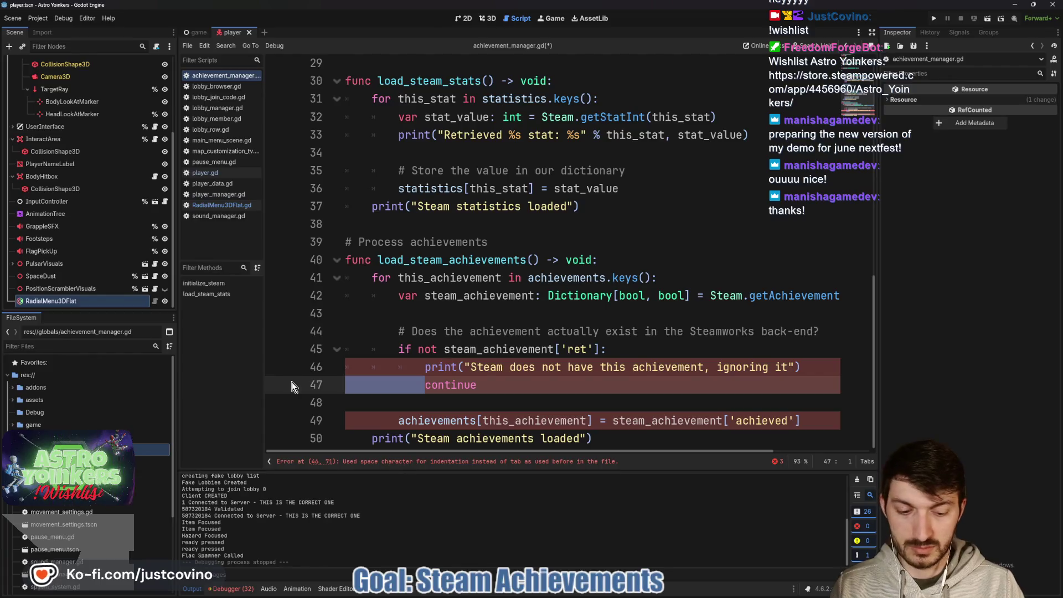
Replace the space indentation on lines 47, 49 and 50 of load_steam_achievements with tabs
drag(399, 427, 267, 427)
key(BackSpace)
key(Tab)
key(Tab)
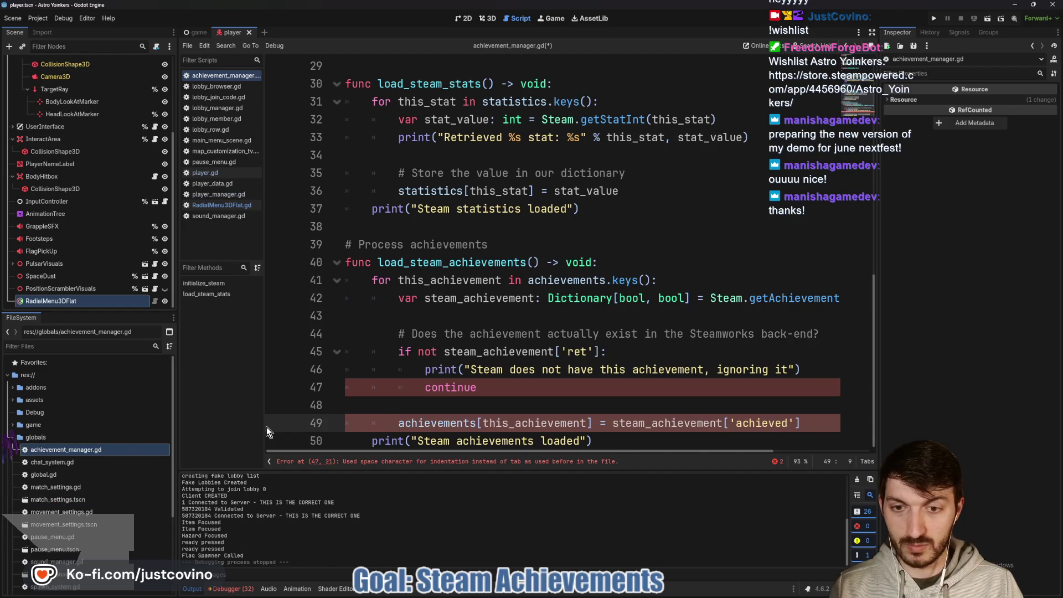
key(Tab)
click(443, 403)
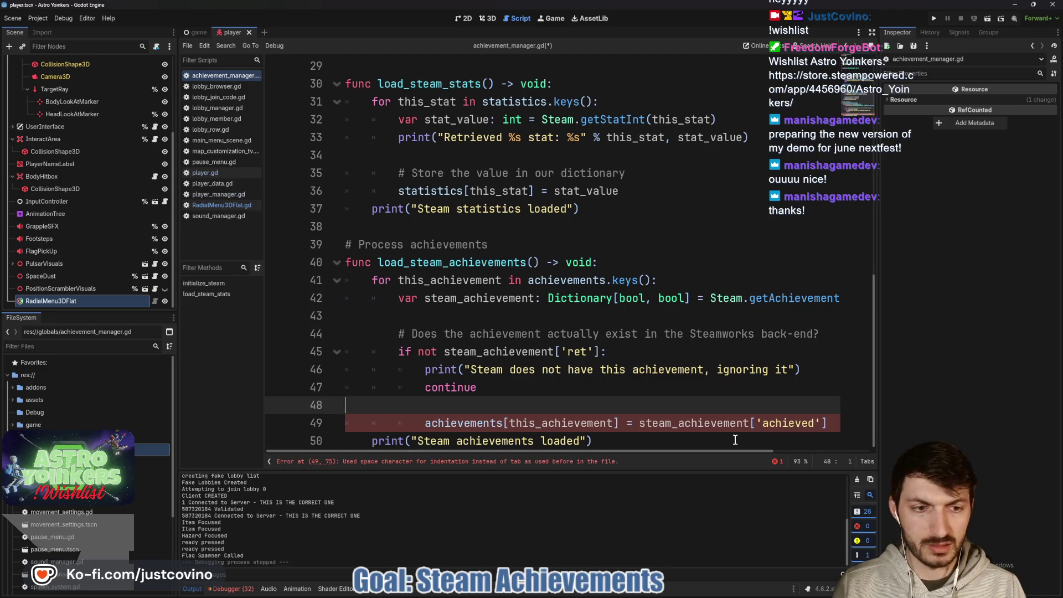
double_click(701, 423)
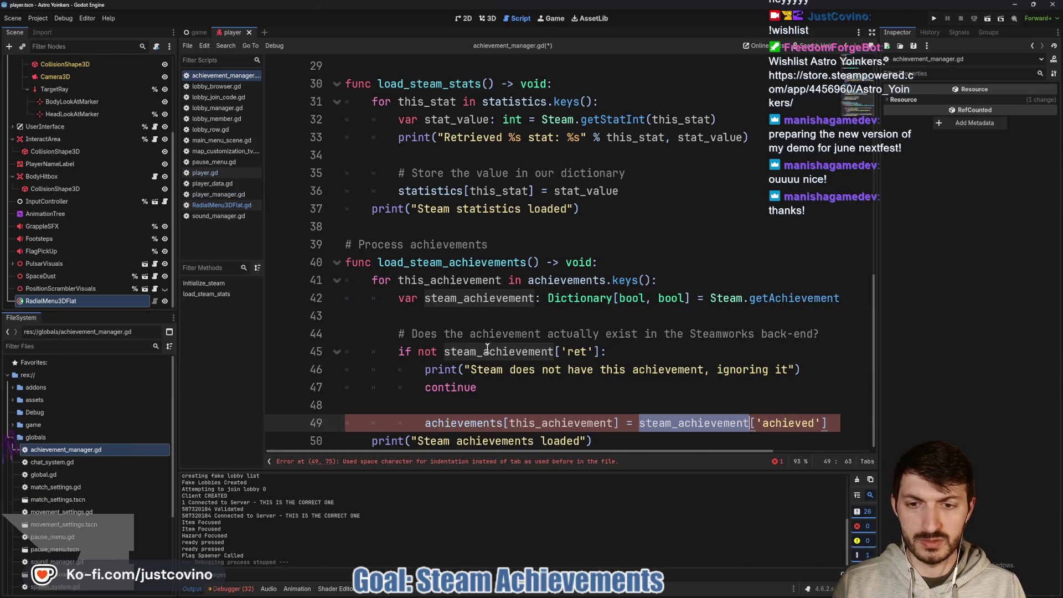
drag(372, 441, 300, 440)
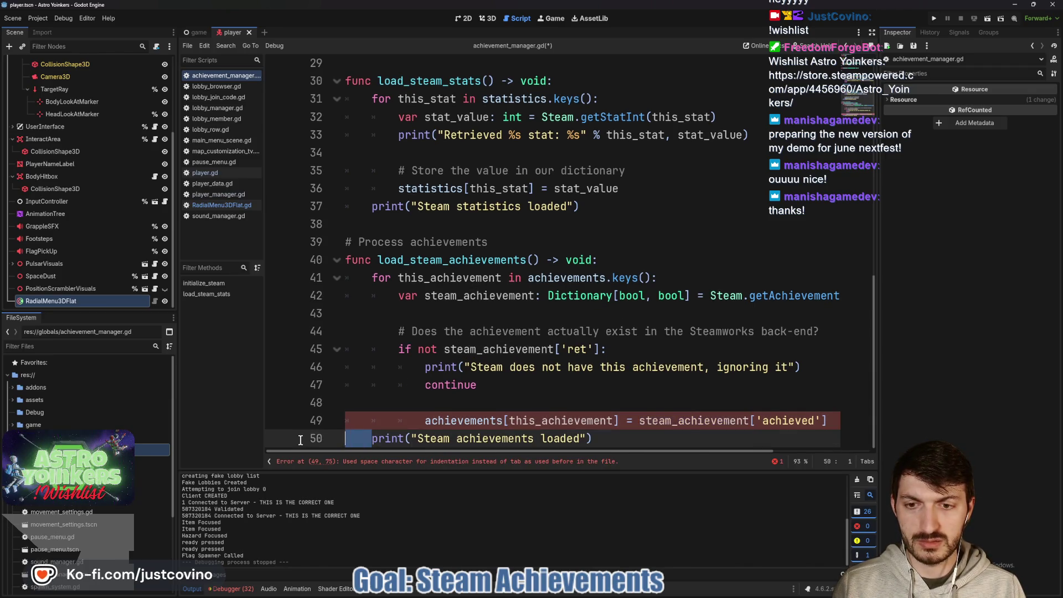
key(Tab)
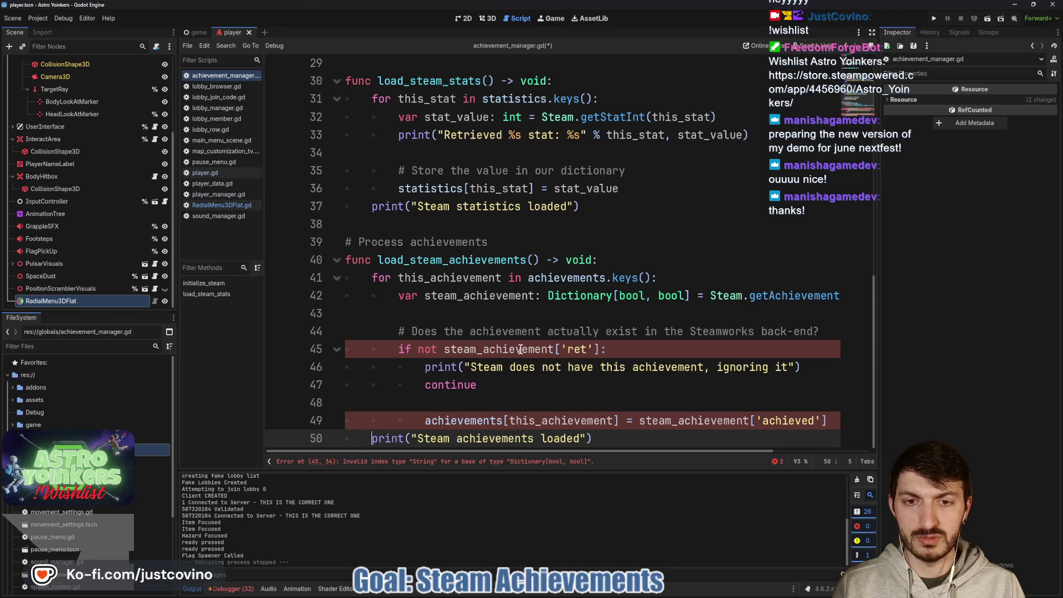
Select steam_achievement on line 45 to check its type, then bring up the GodotSteam achievements docs
mouse_move(518, 349)
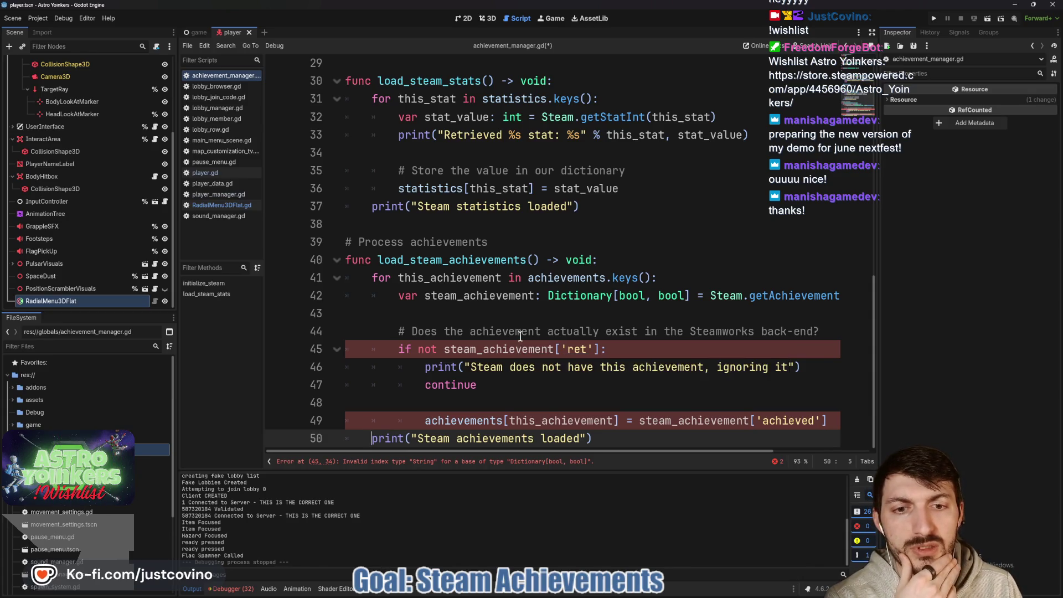
double_click(520, 349)
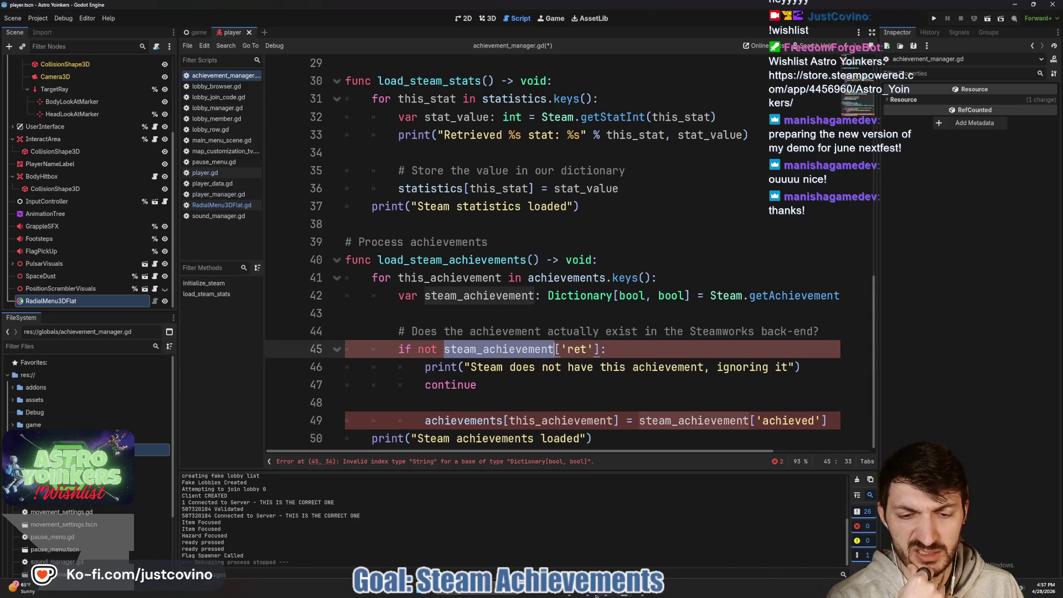
click(573, 593)
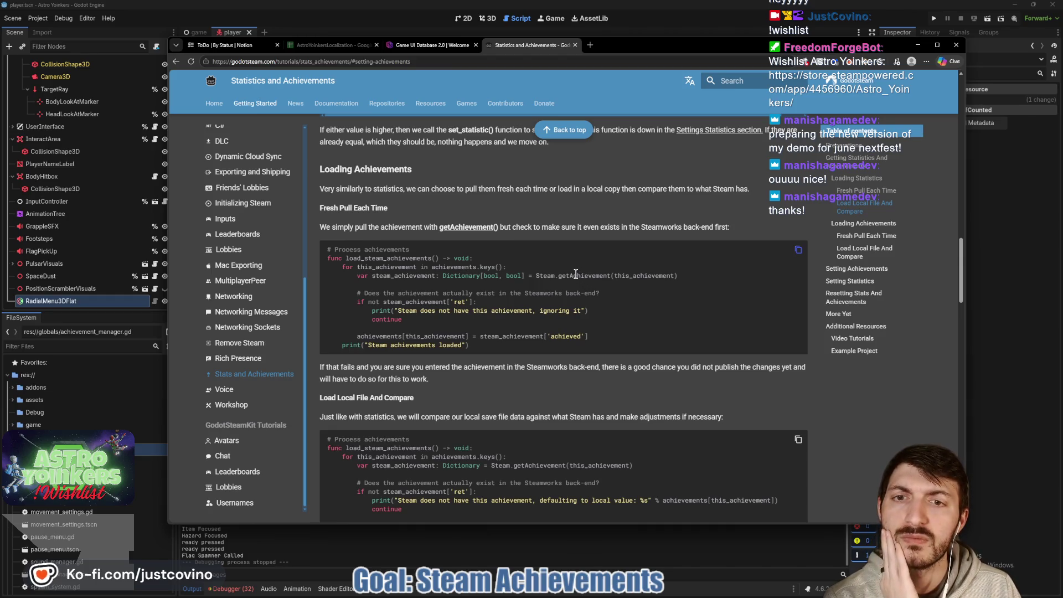
Study the docs' Fresh Pull Each Time code block, then go back to the achievement_manager.gd script
click(564, 207)
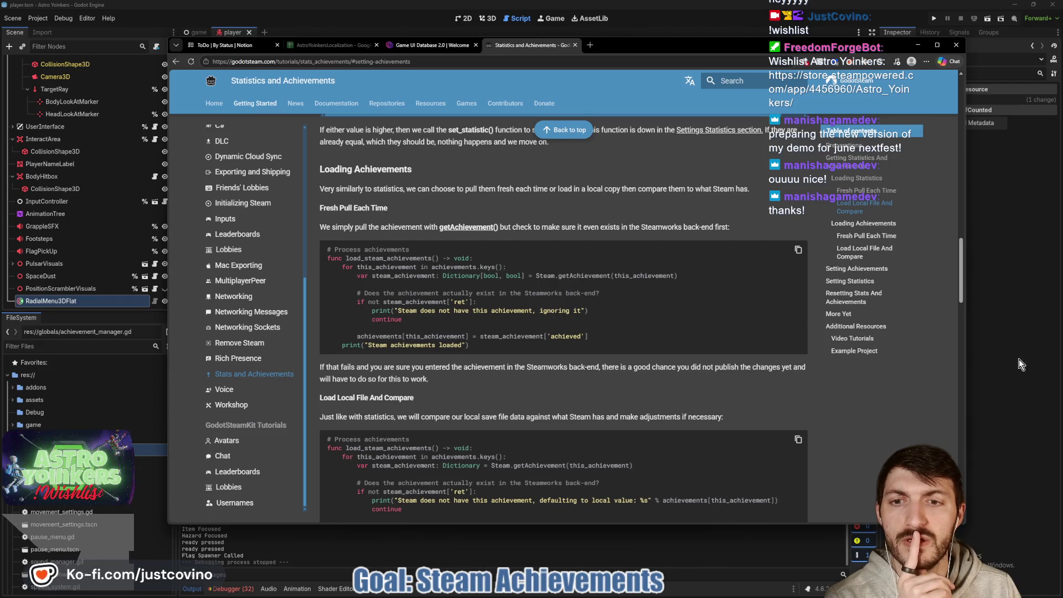
key(alt+Tab)
scroll(492, 308, up, 1)
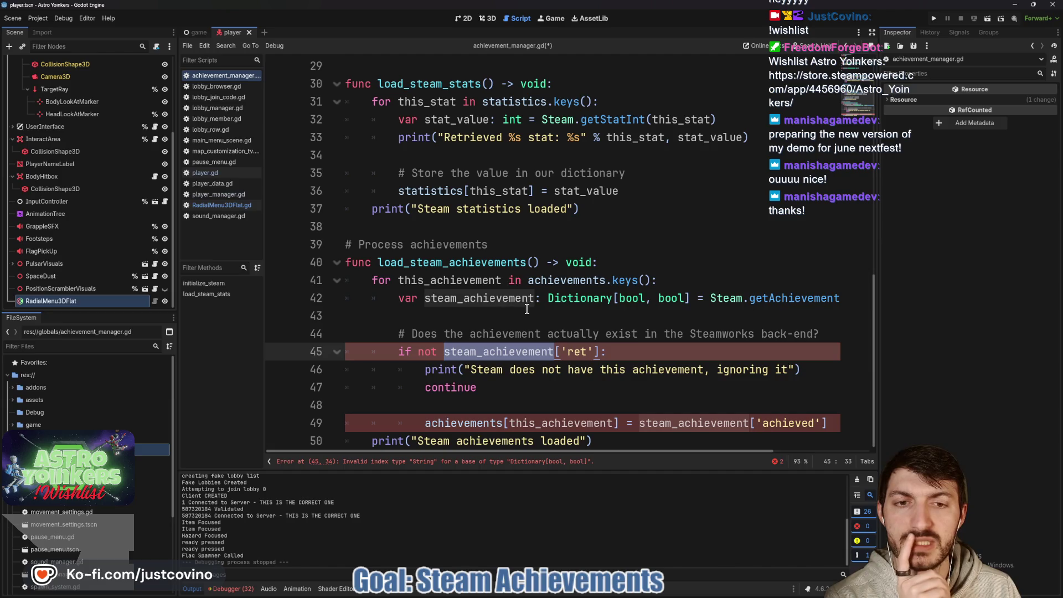
Inspect lines 41–45, including the getAchievement call and the 'ret' key, then reopen the GodotSteam docs
double_click(576, 280)
click(481, 303)
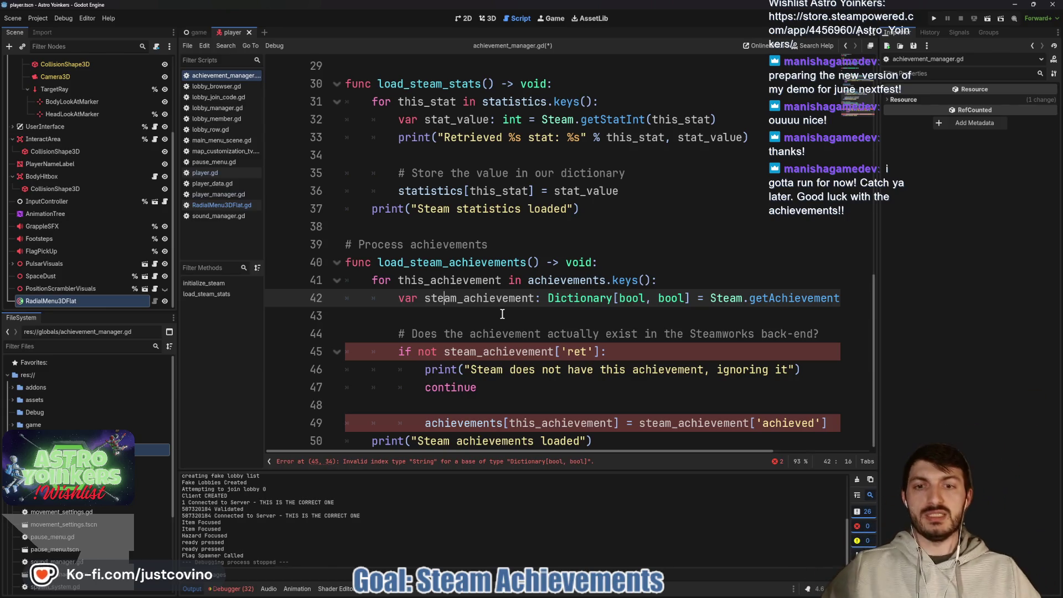
scroll(503, 313, right, 6)
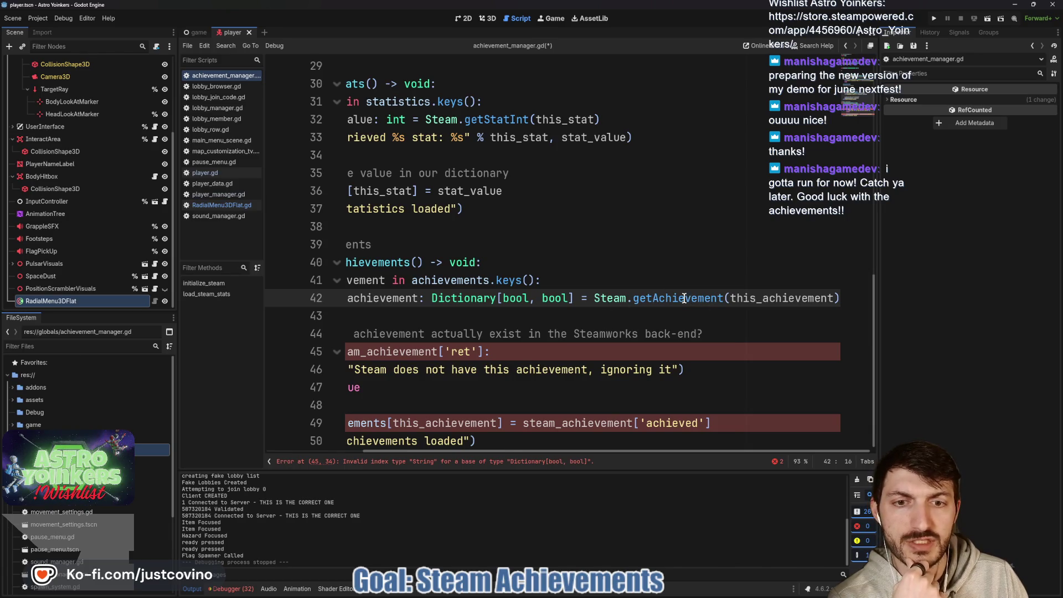
scroll(684, 298, left, 5)
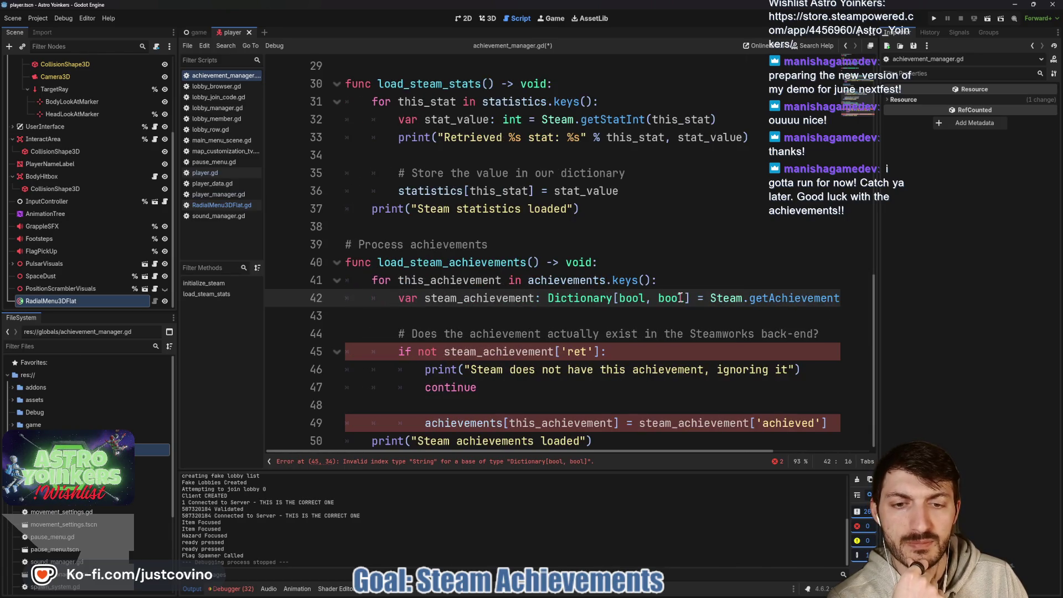
click(574, 354)
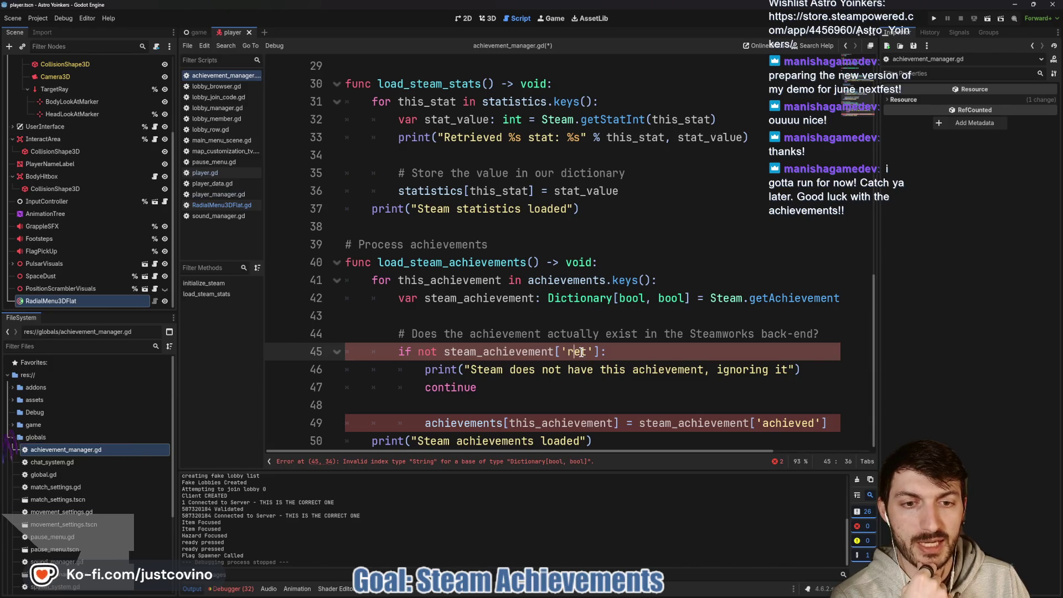
click(571, 595)
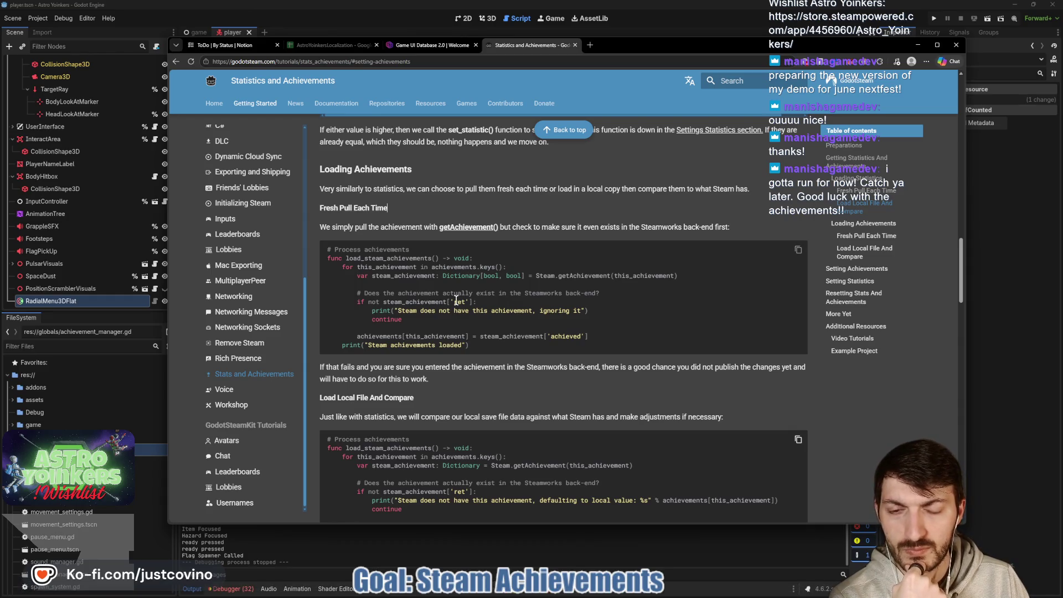
Compare the Fresh Pull Each Time and Load Local File And Compare code blocks, then go back to Godot
scroll(473, 267, up, 1)
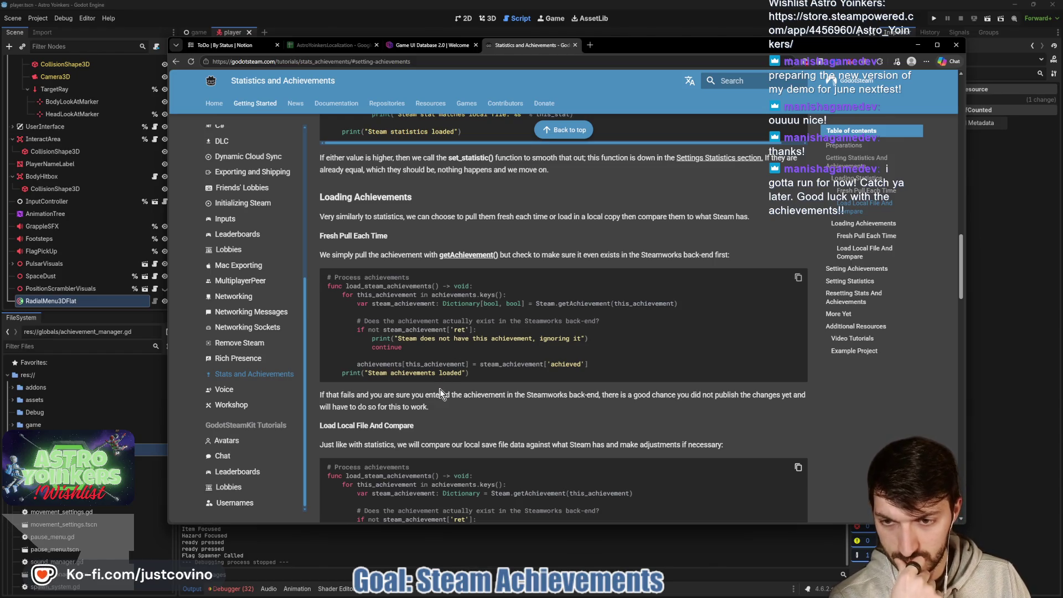
scroll(450, 410, down, 1)
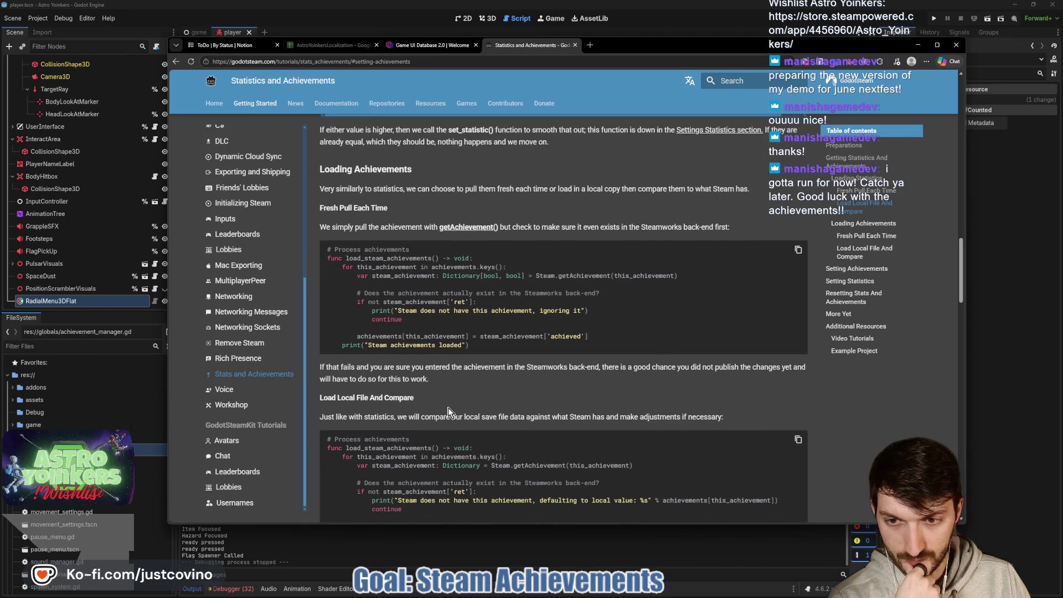
click(474, 326)
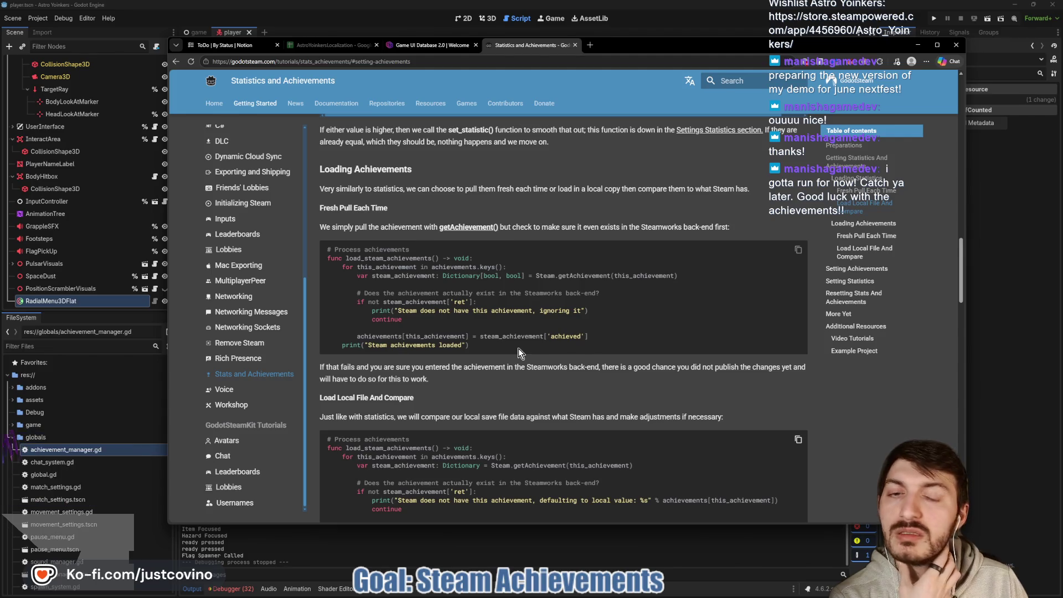
scroll(521, 351, up, 1)
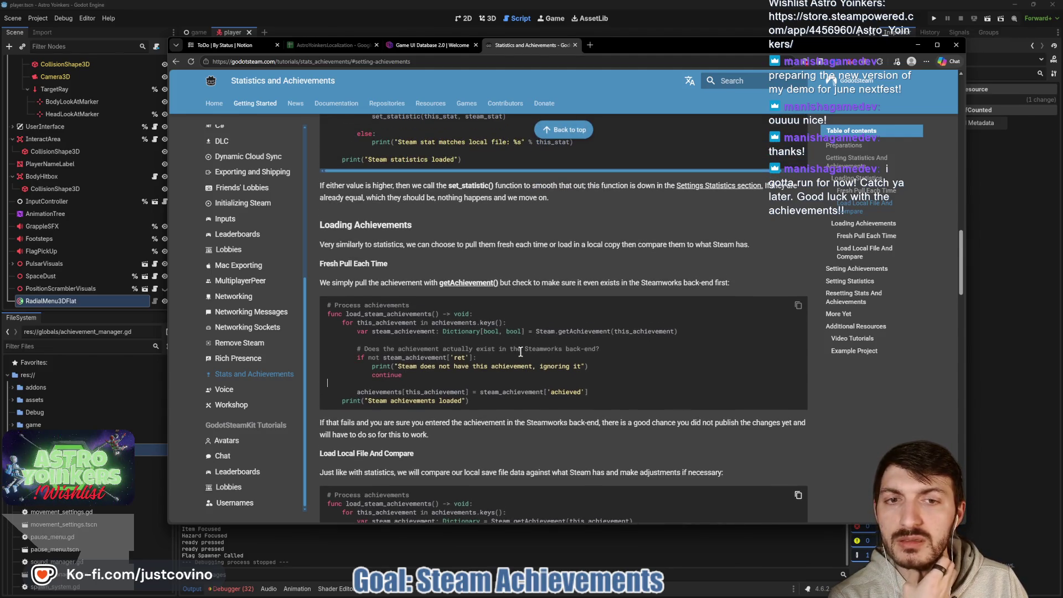
scroll(520, 353, down, 2)
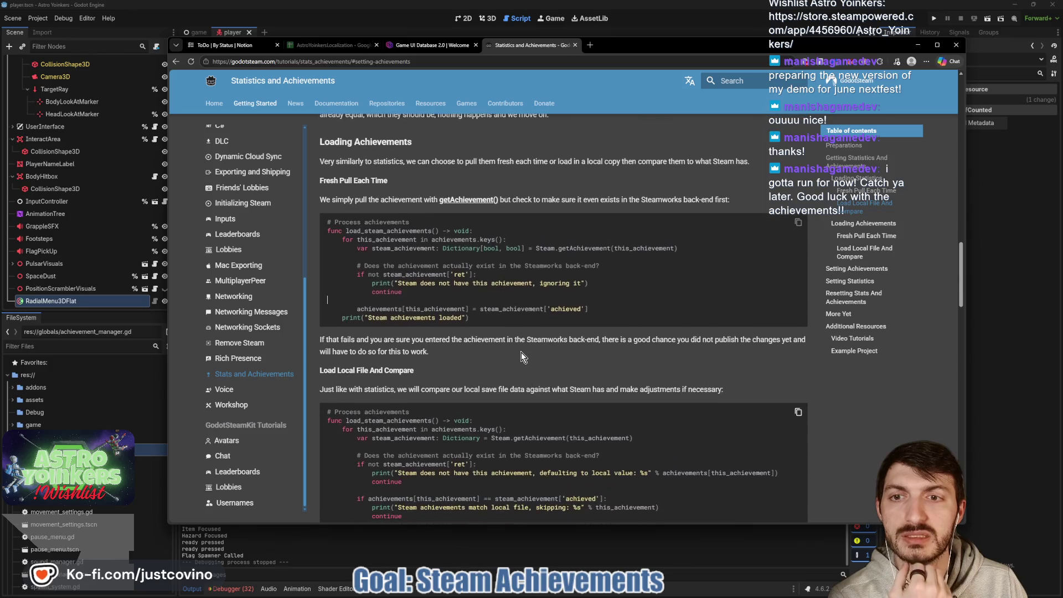
scroll(521, 352, down, 1)
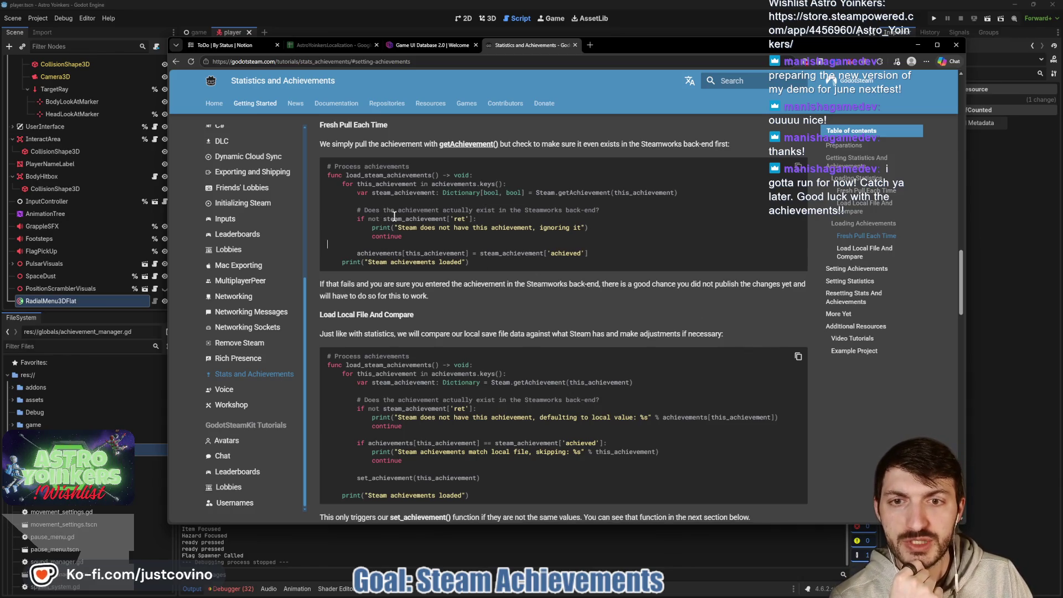
key(alt+Tab)
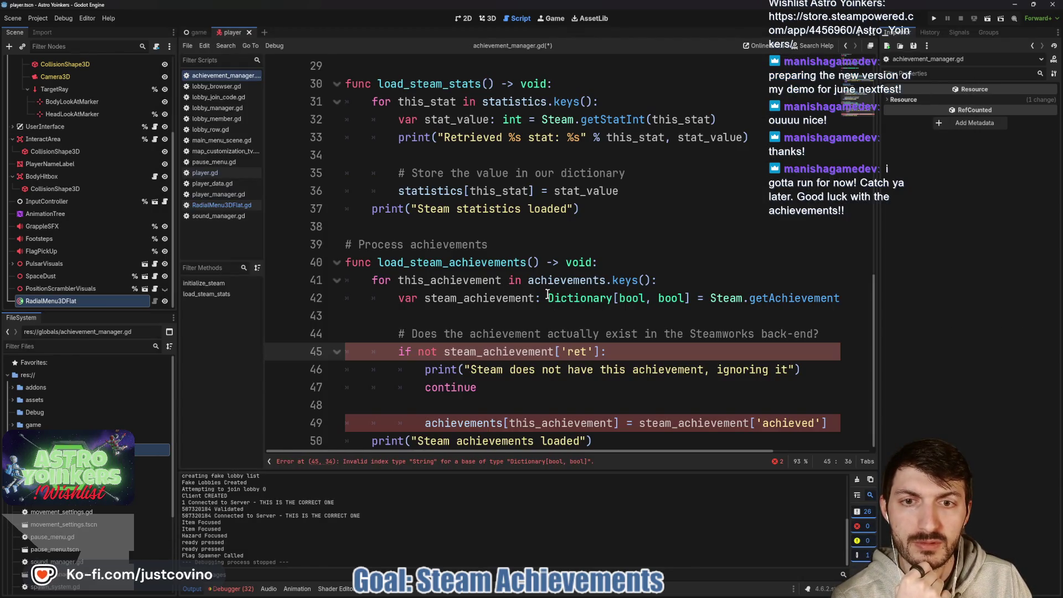
Replace the 'ret' key on line 45 with true and save the script
drag(592, 352, 565, 351)
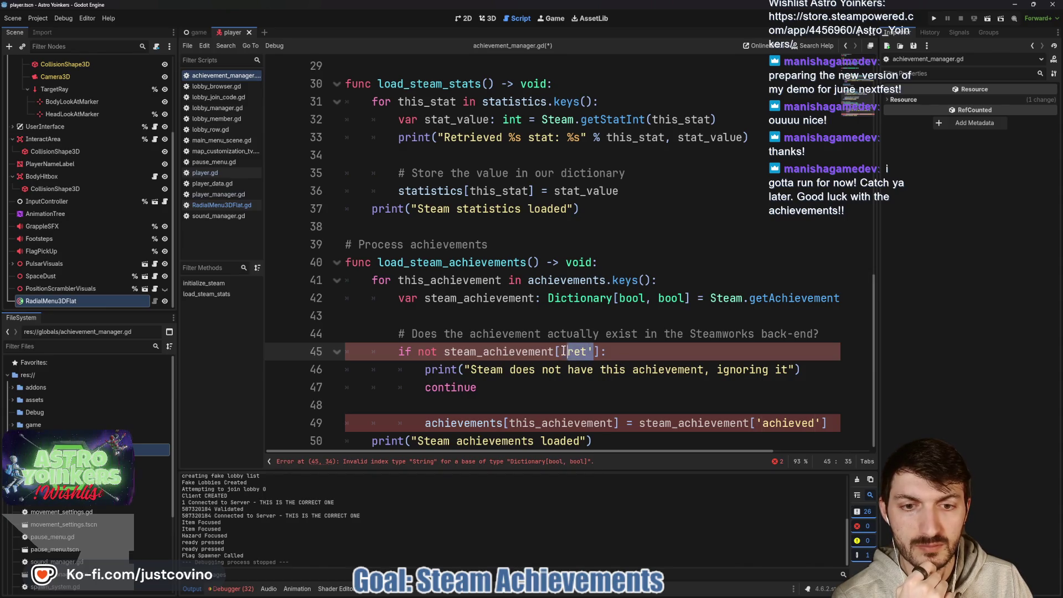
key(BackSpace)
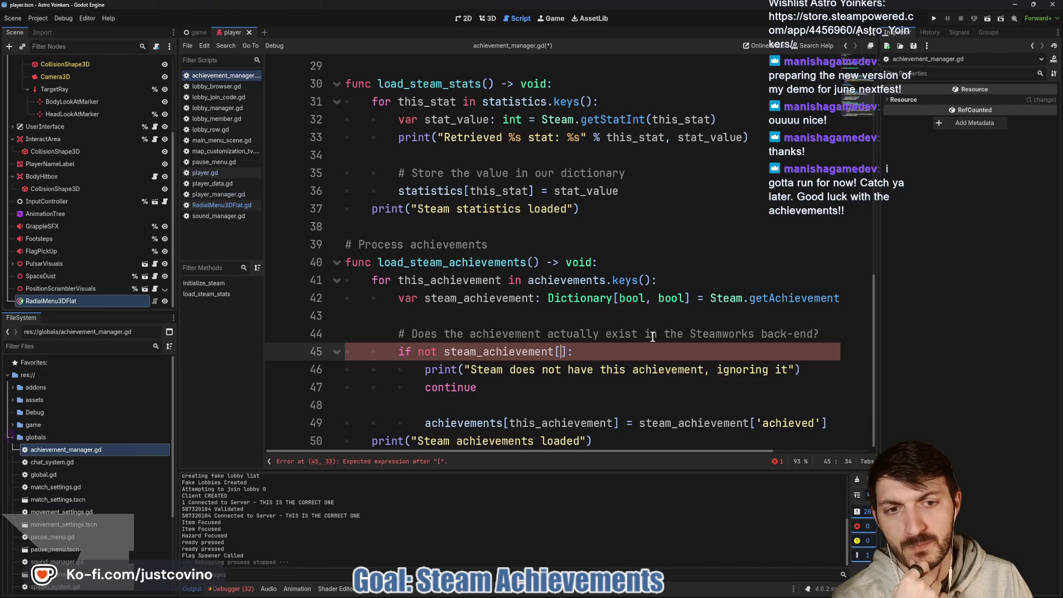
scroll(654, 338, right, 3)
scroll(690, 349, left, 3)
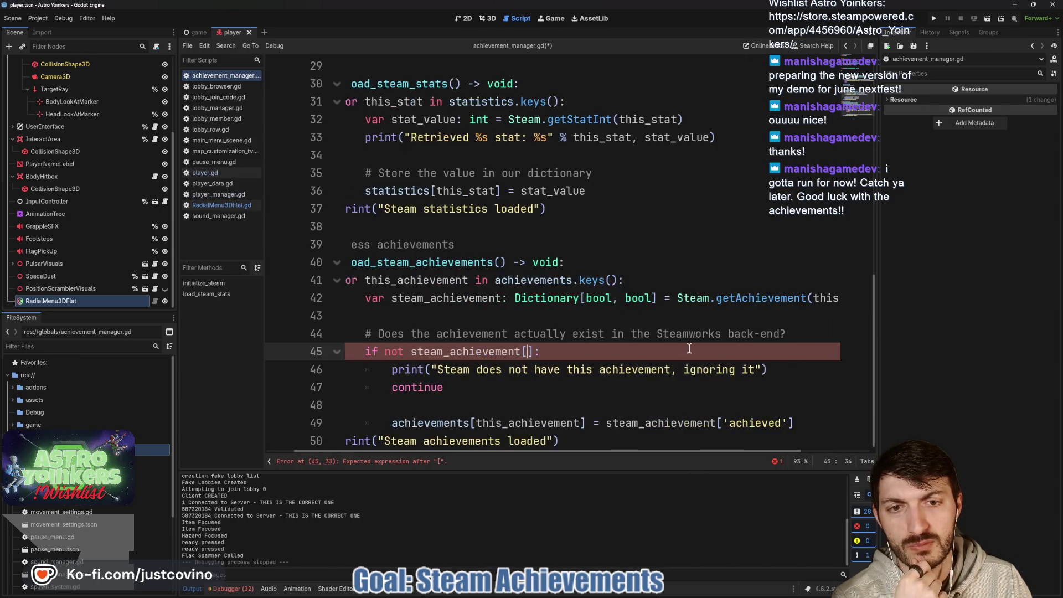
text(true)
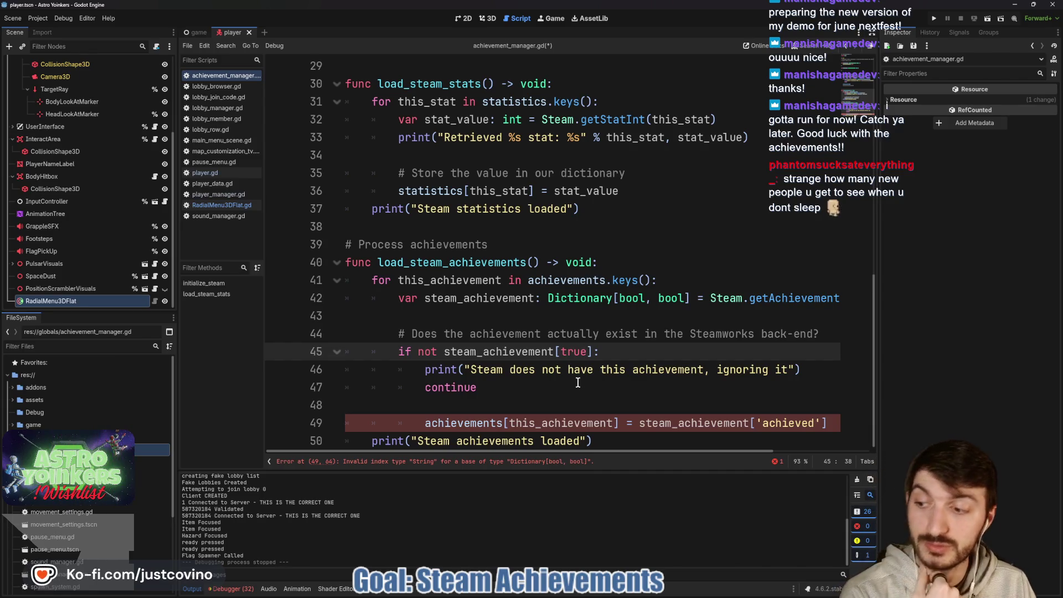
click(576, 380)
key(ctrl+s)
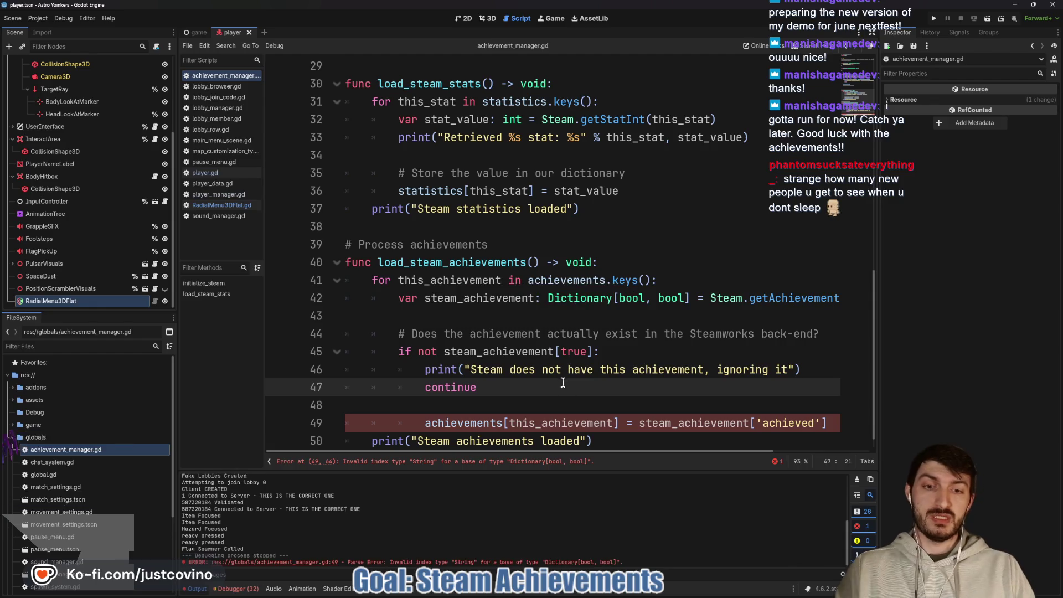
Replace the 'achieved' key on line 49 with true
scroll(562, 381, down, 1)
click(779, 409)
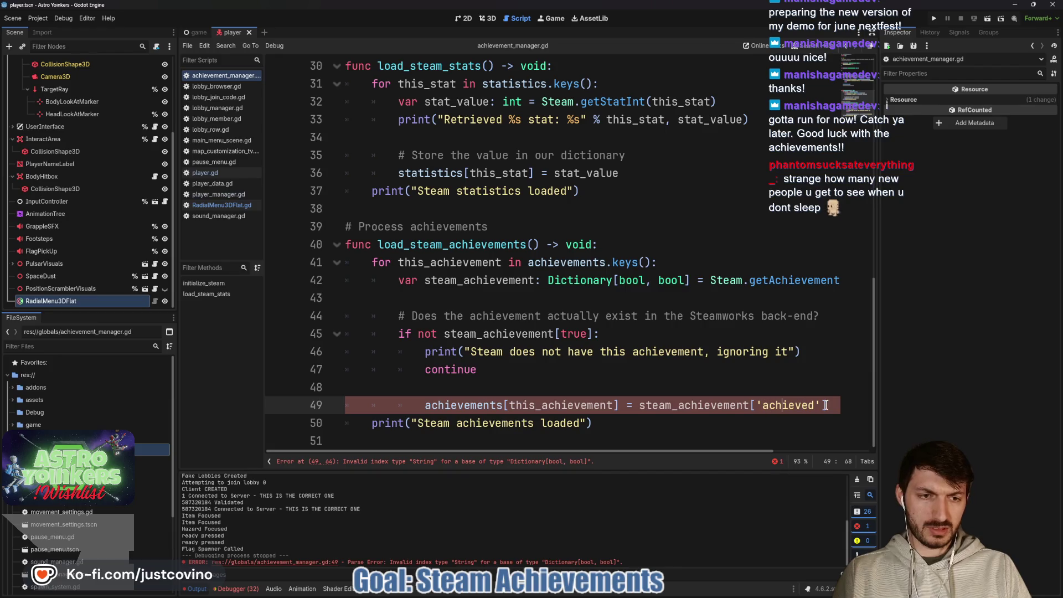
drag(821, 405, 758, 401)
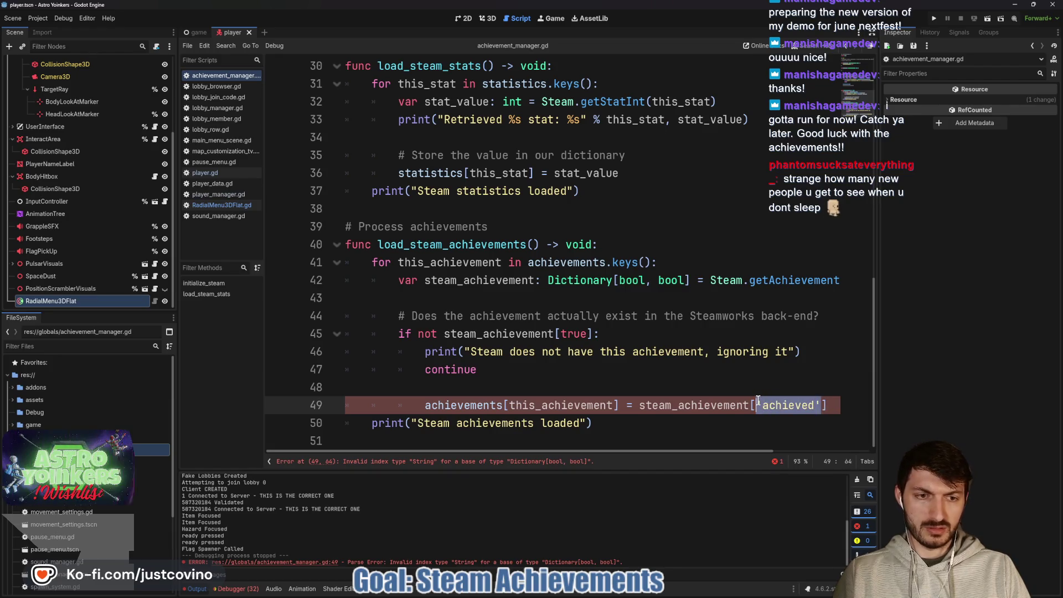
text(true)
click(714, 388)
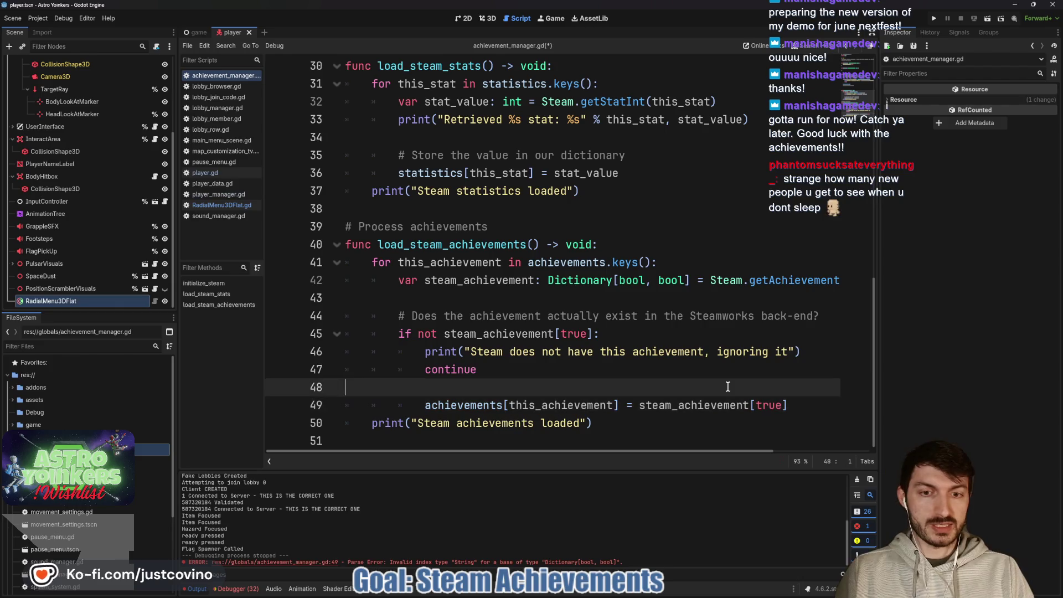
Review the debugger errors, including those from Session 1, then go back to the Output log
click(609, 423)
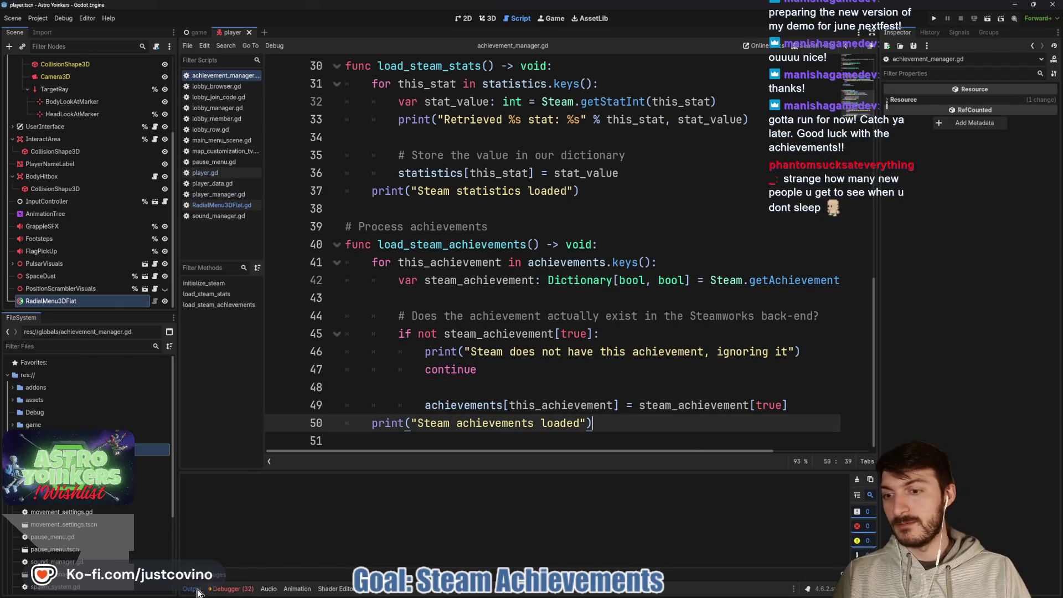
click(233, 589)
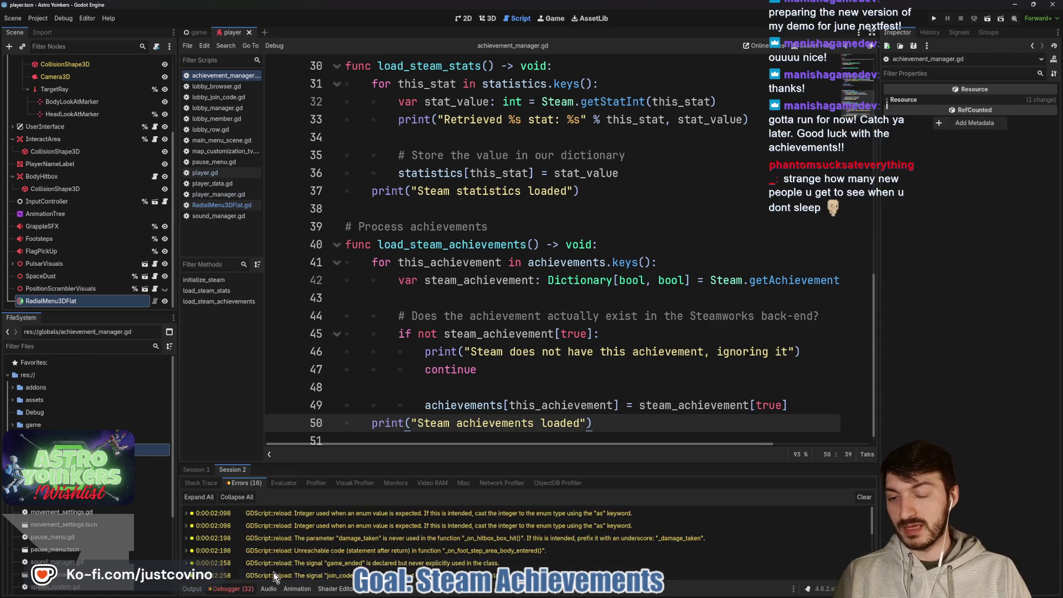
click(196, 470)
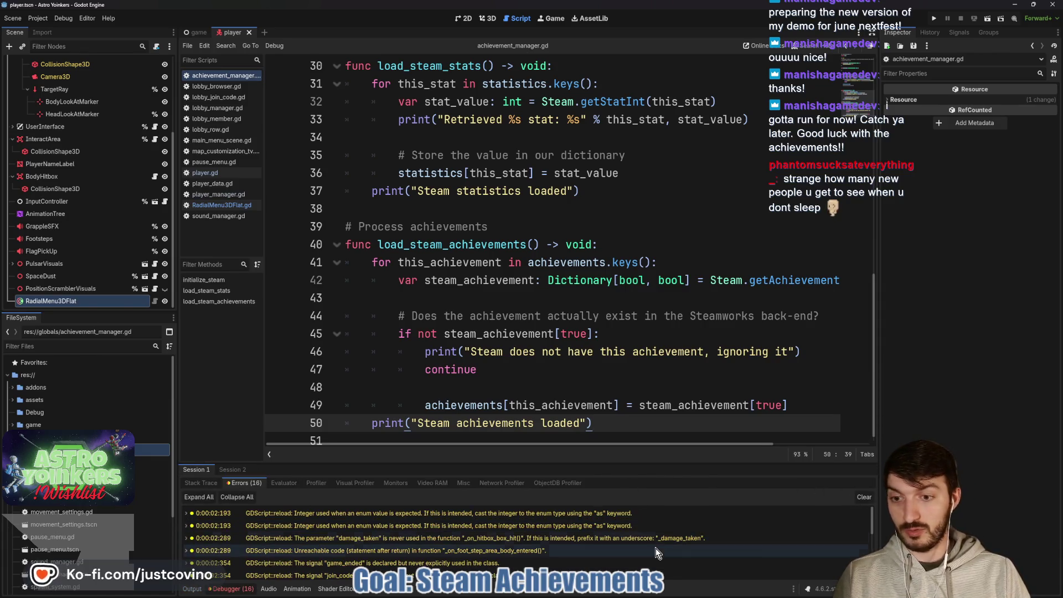
click(192, 589)
Hide the bottom panel, place the caret on empty line 38, and bring up the Steam curator page with F5
click(193, 589)
click(339, 493)
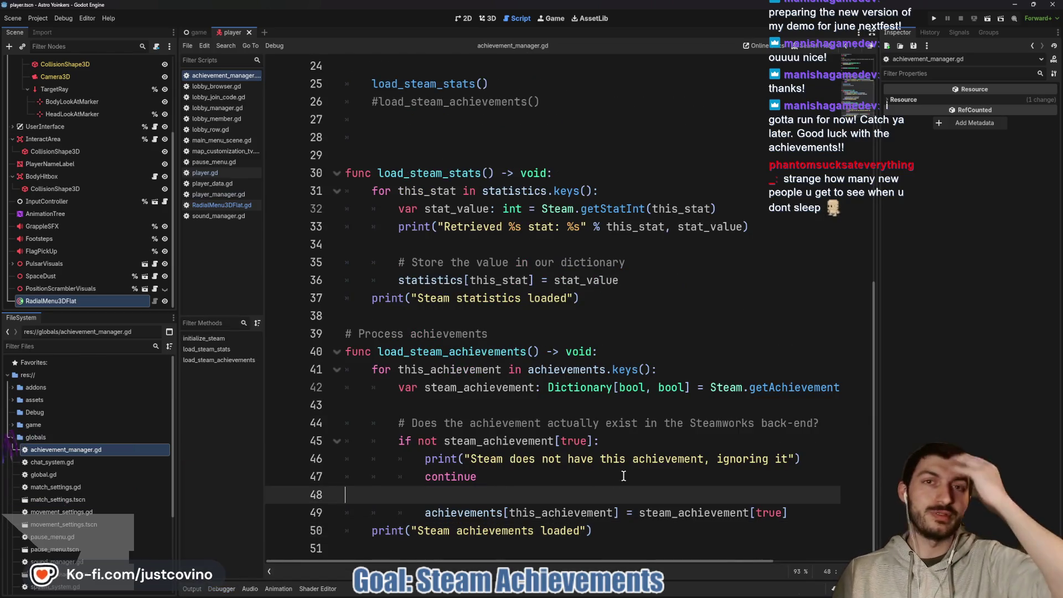
click(556, 316)
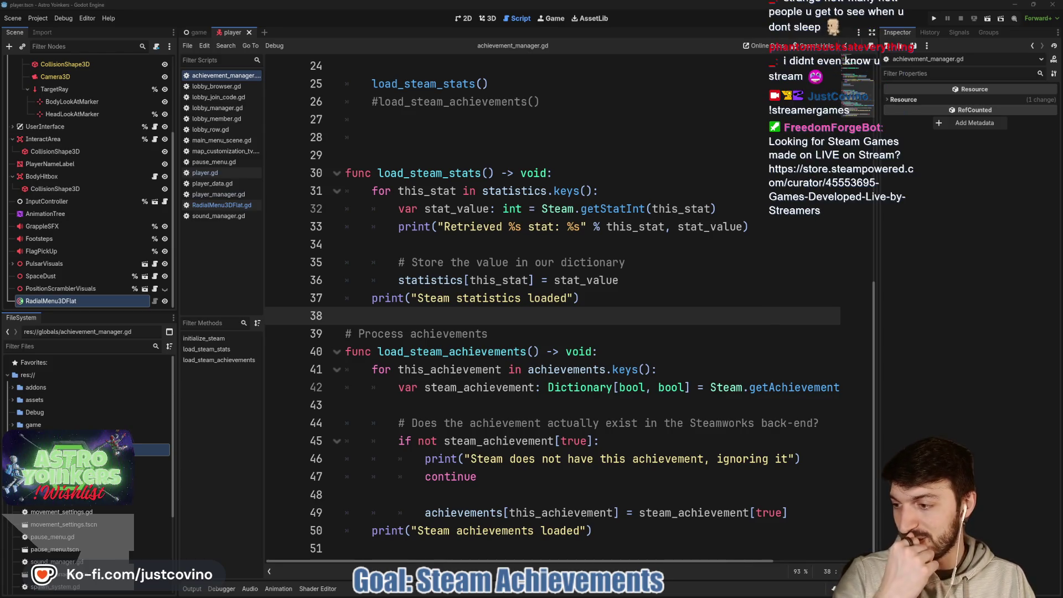
key(F5)
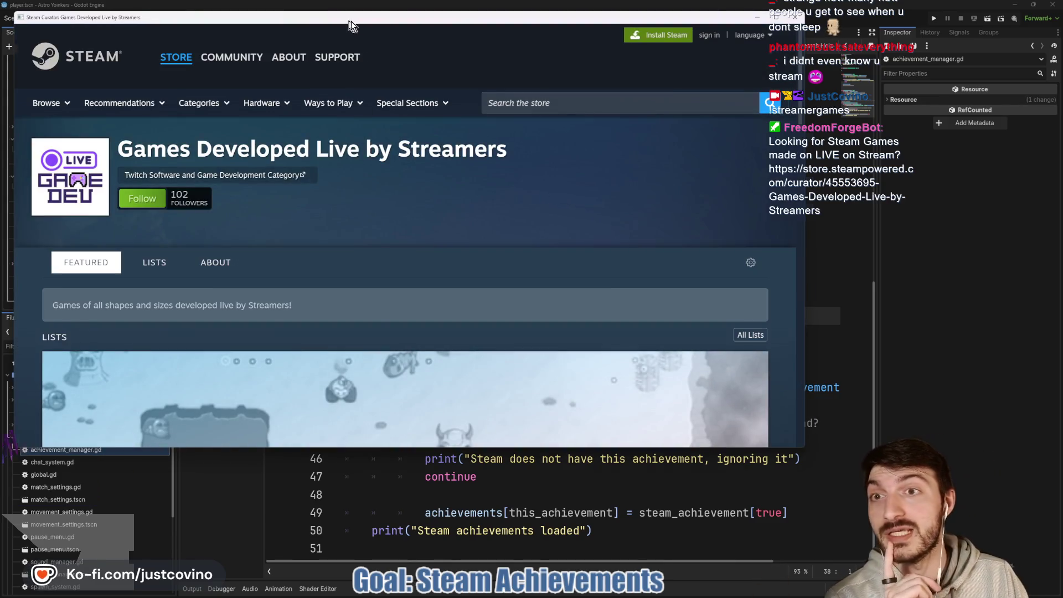
Browse the curator's Recent Reviews of streamer-made games such as Astro Yoinkers, then close the Steam overlay
drag(337, 16, 419, 31)
scroll(533, 203, down, 3)
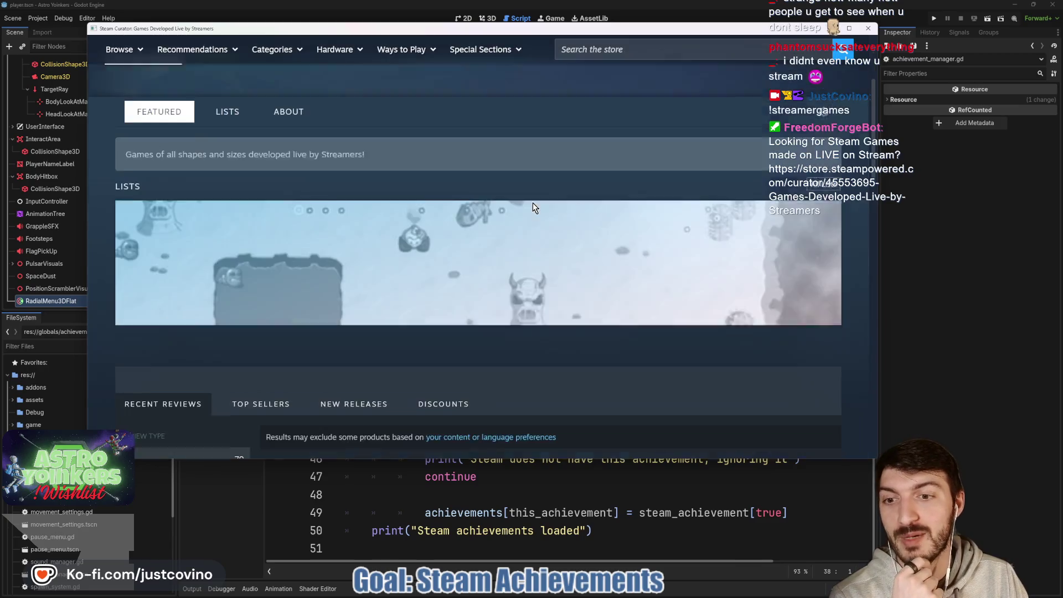
scroll(537, 212, down, 6)
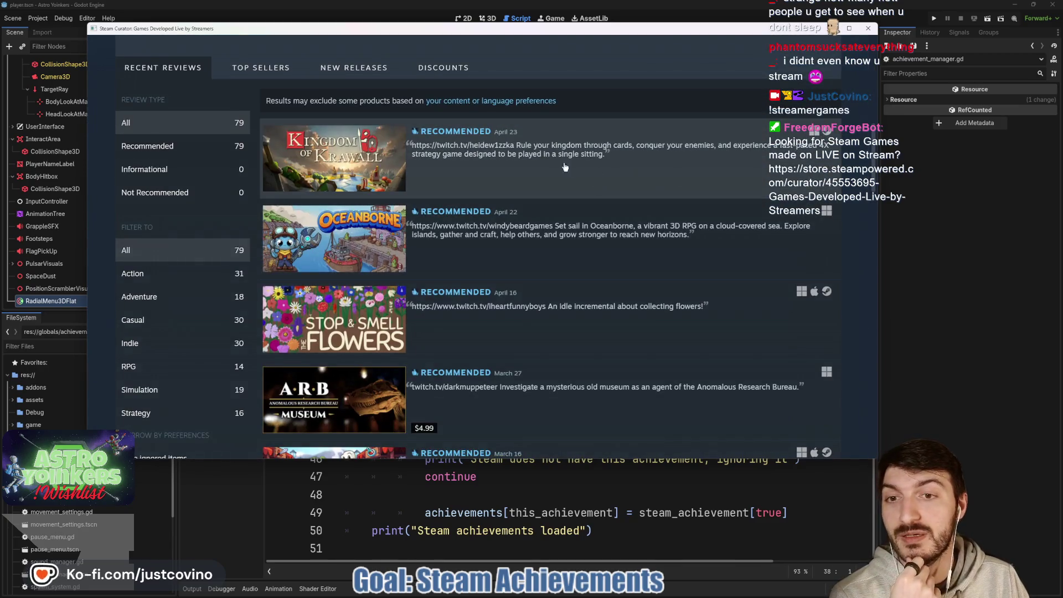
scroll(524, 142, down, 2)
scroll(524, 156, down, 5)
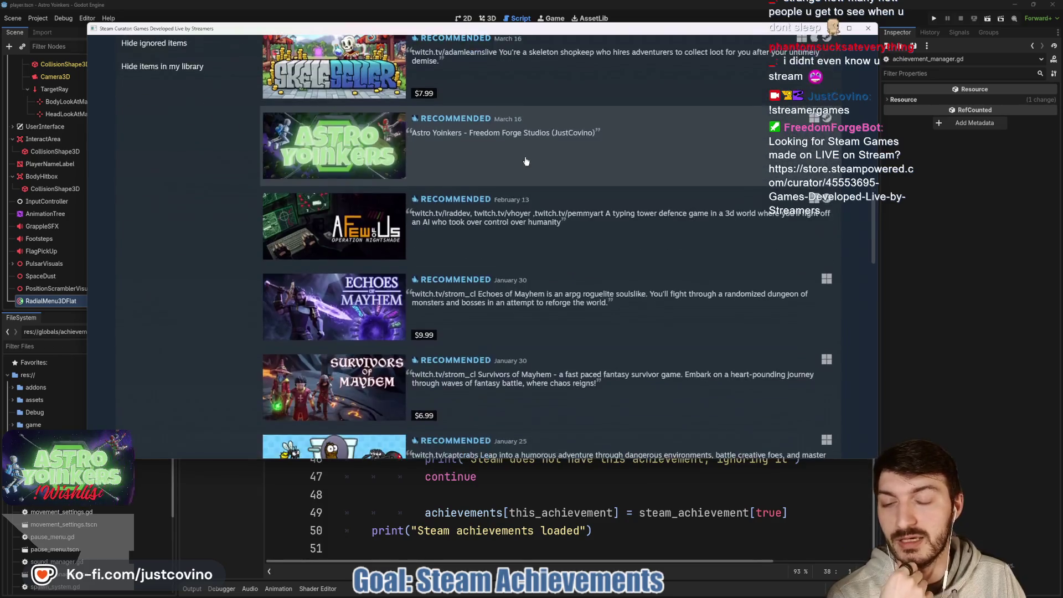
scroll(568, 216, up, 7)
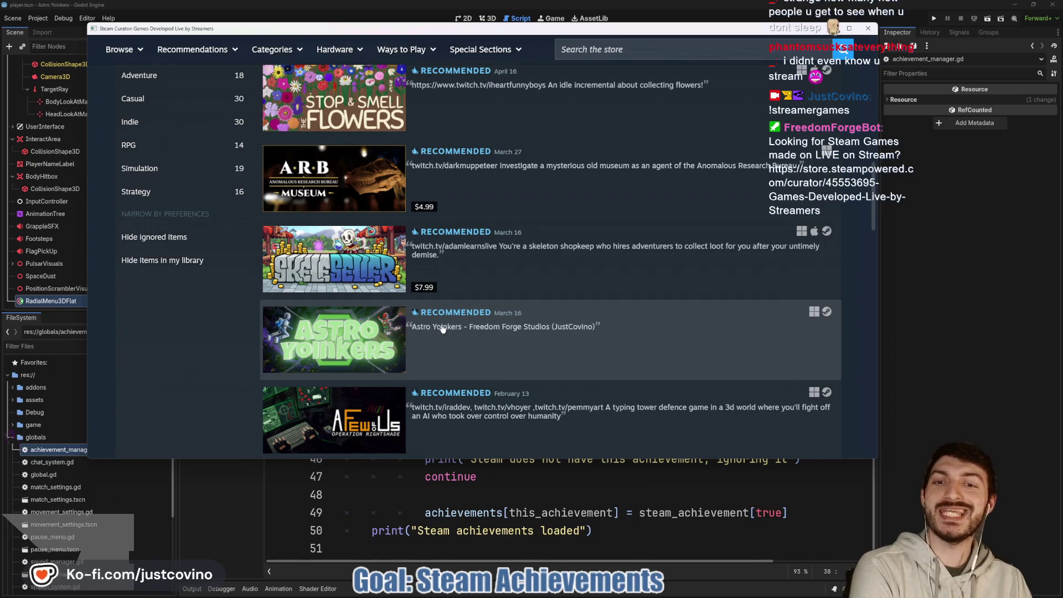
scroll(674, 321, down, 3)
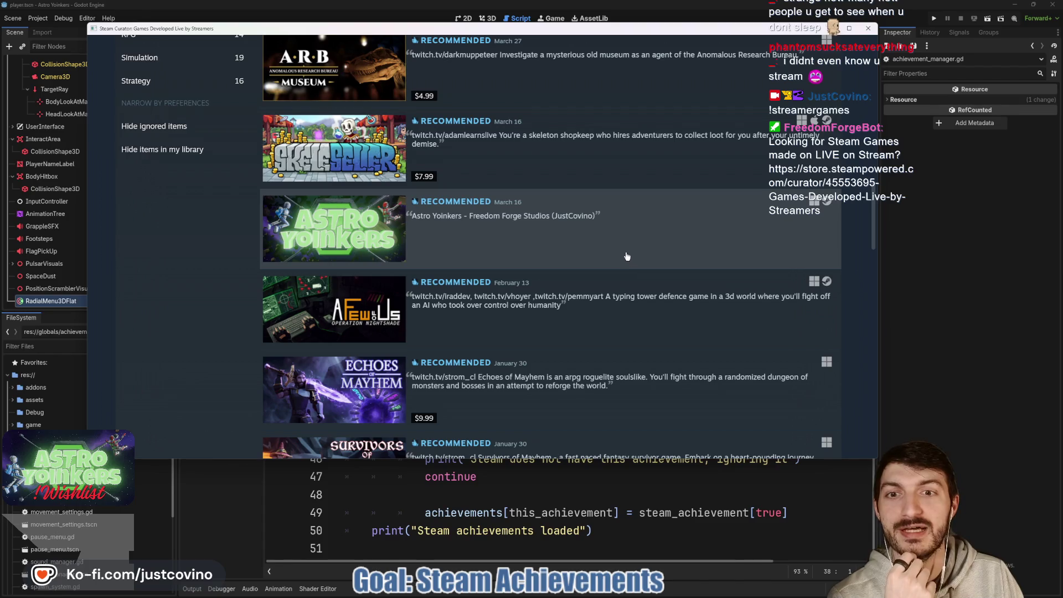
scroll(623, 249, down, 2)
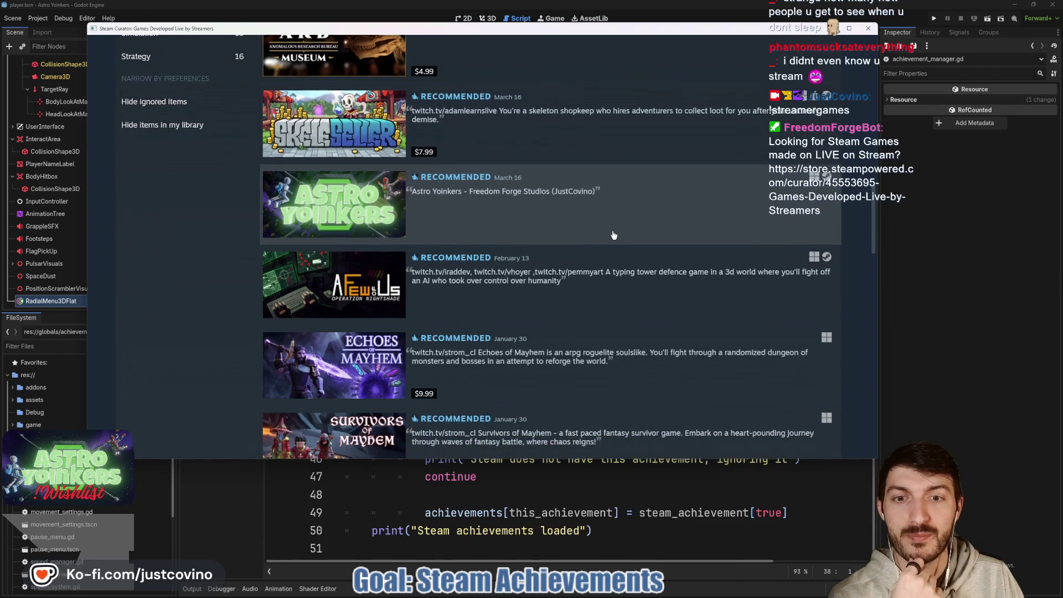
scroll(614, 235, down, 10)
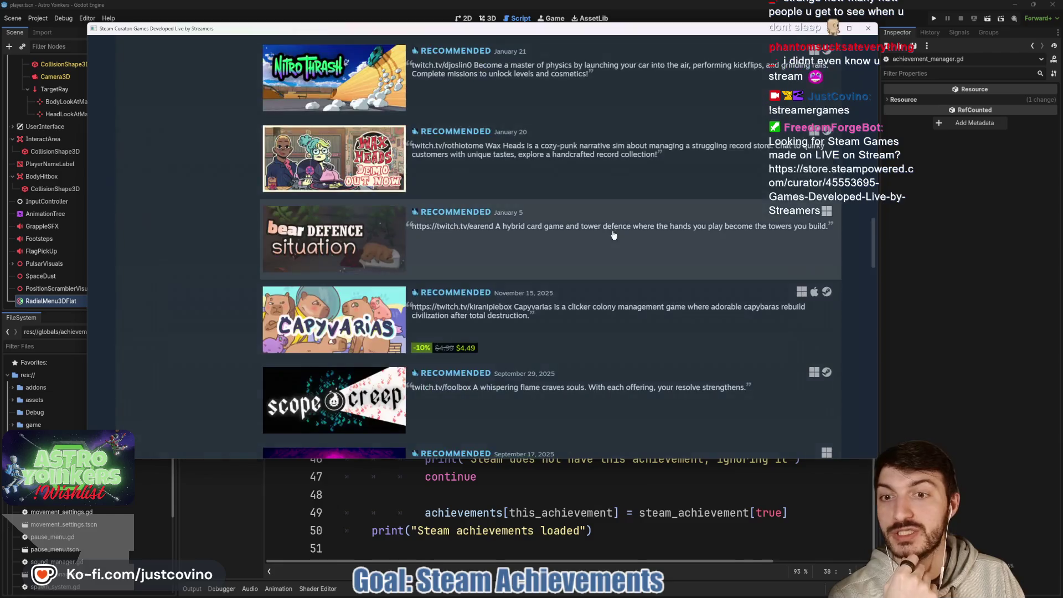
scroll(614, 236, down, 15)
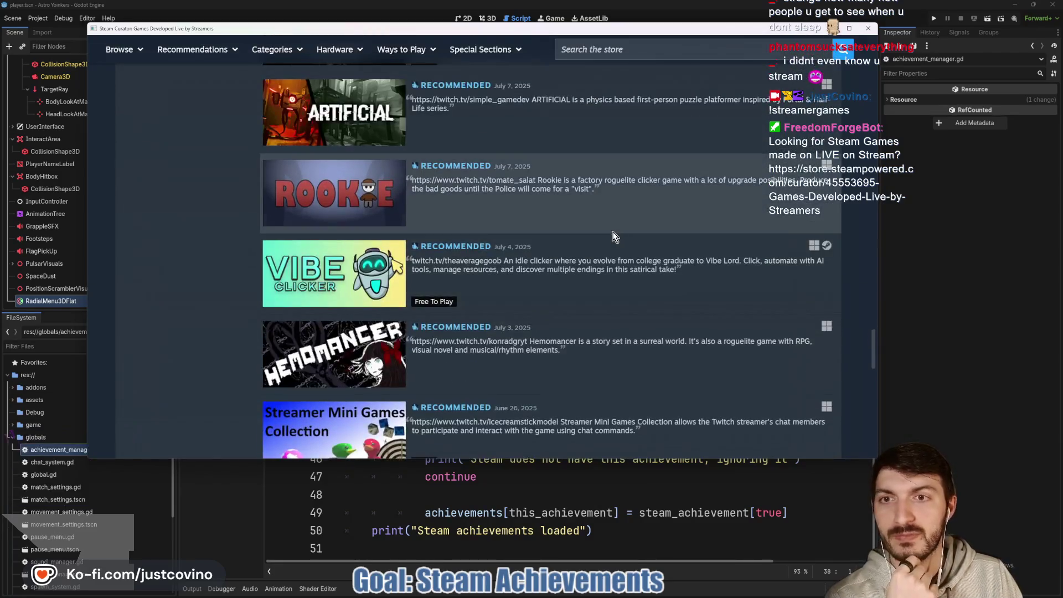
scroll(613, 235, down, 4)
scroll(613, 238, up, 3)
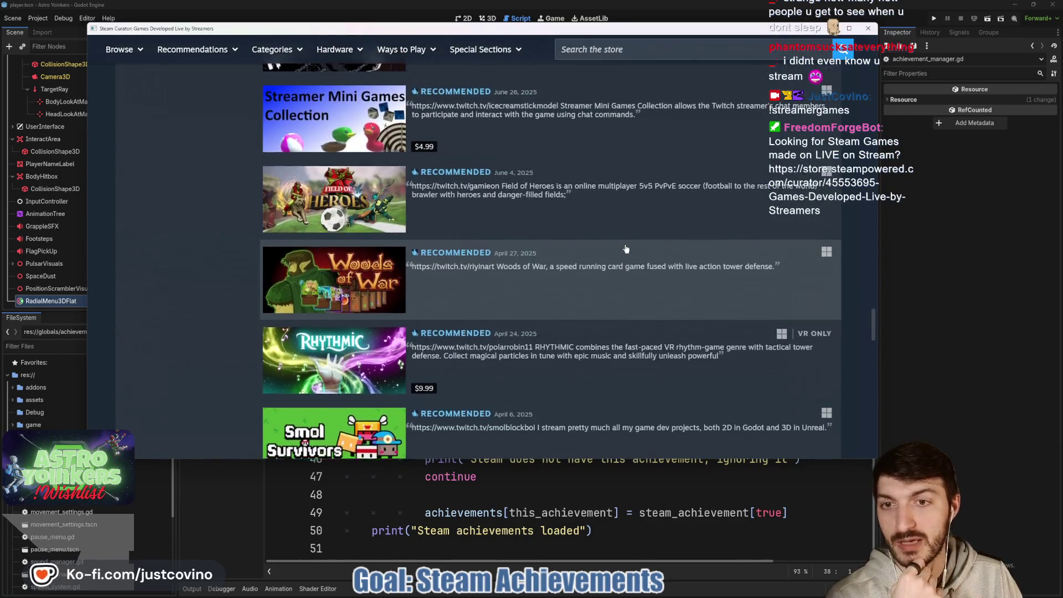
scroll(609, 244, down, 7)
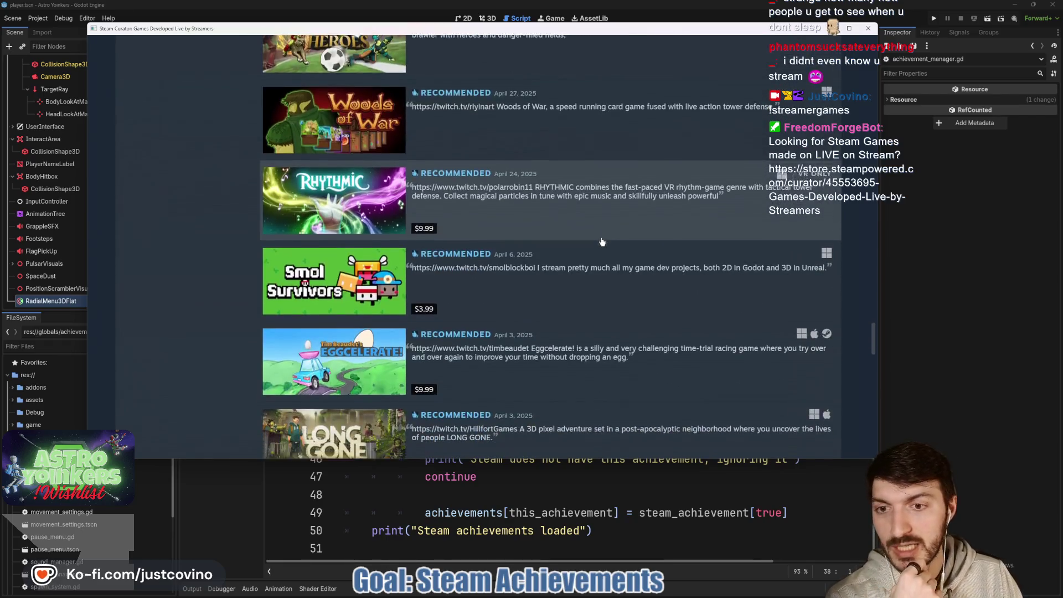
scroll(603, 243, down, 11)
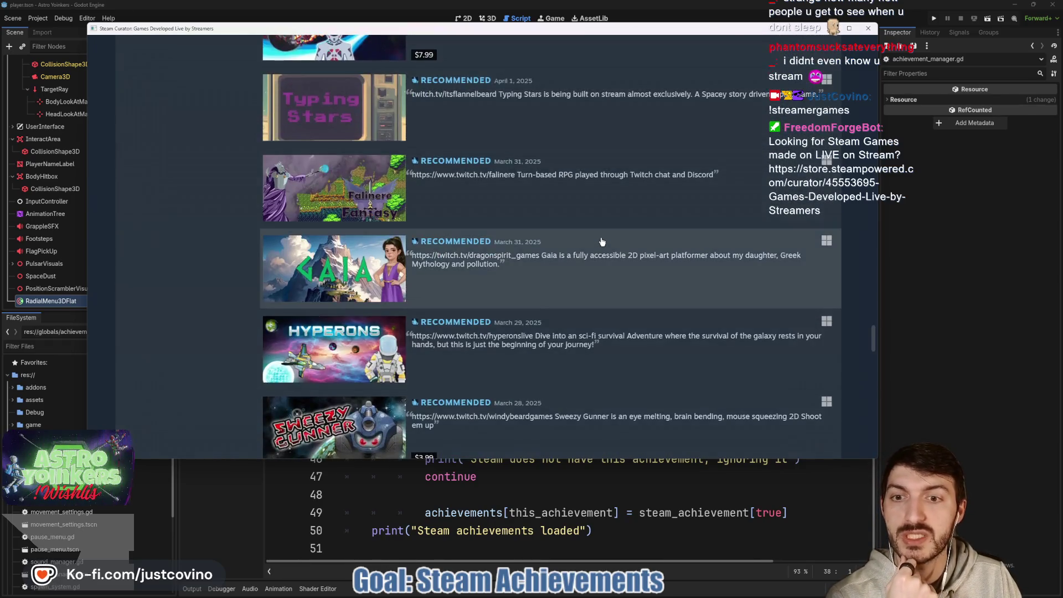
scroll(598, 249, down, 10)
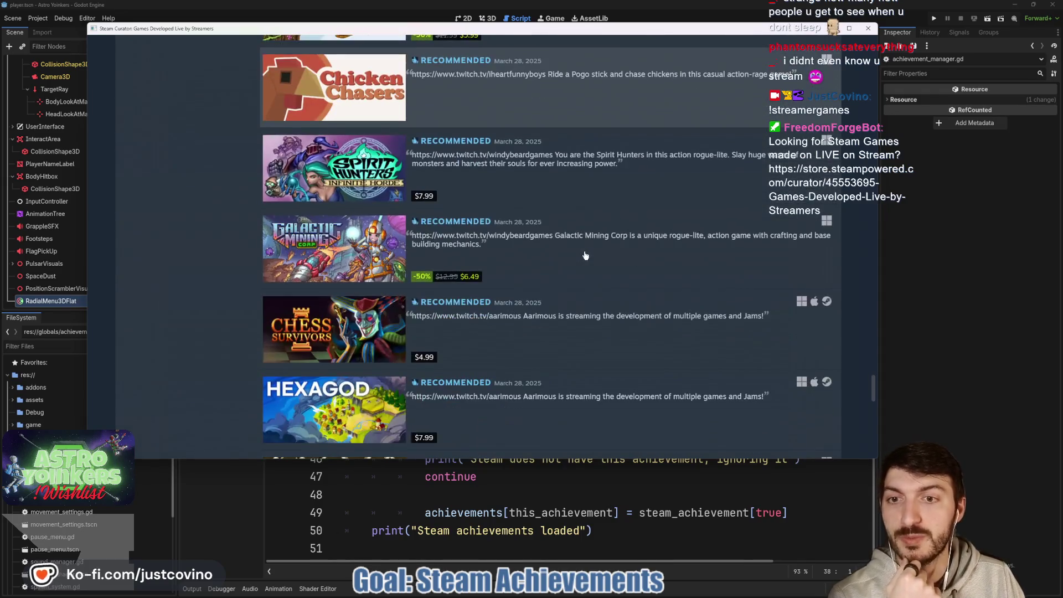
scroll(586, 256, up, 2)
scroll(585, 255, down, 6)
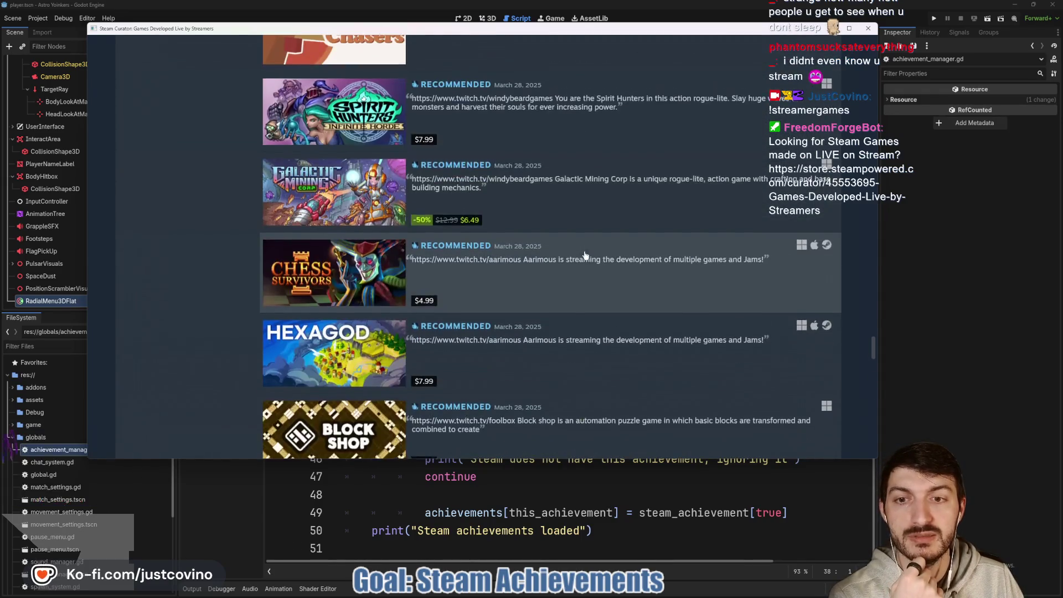
scroll(585, 255, down, 10)
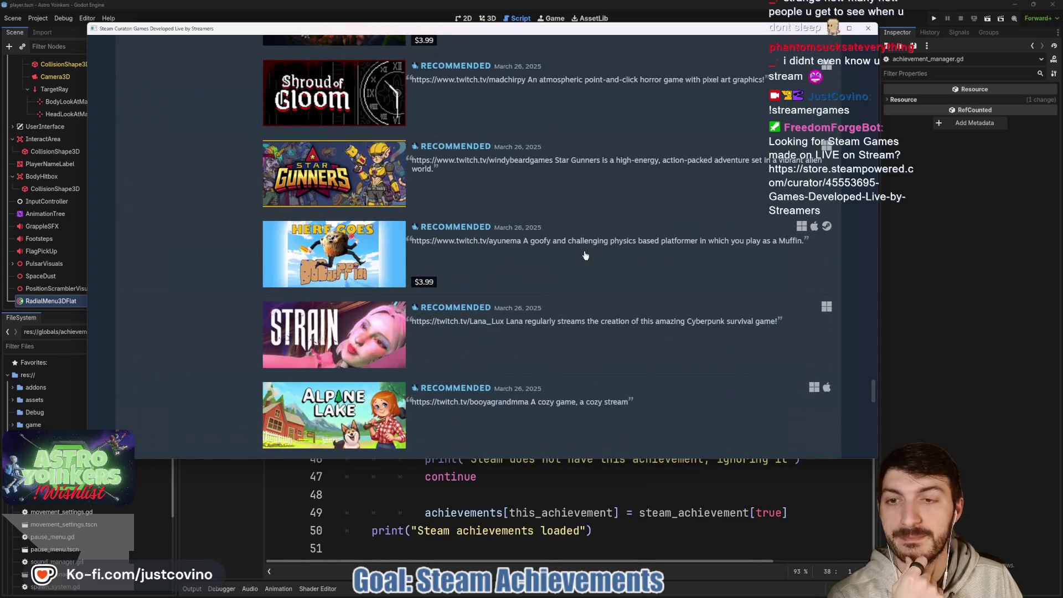
scroll(585, 255, down, 7)
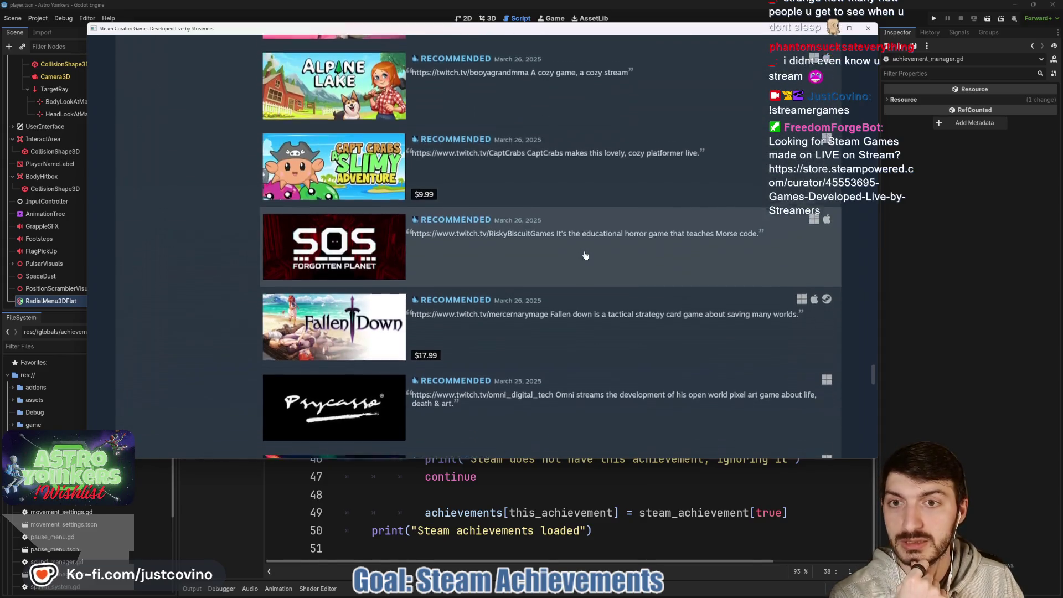
scroll(585, 256, down, 10)
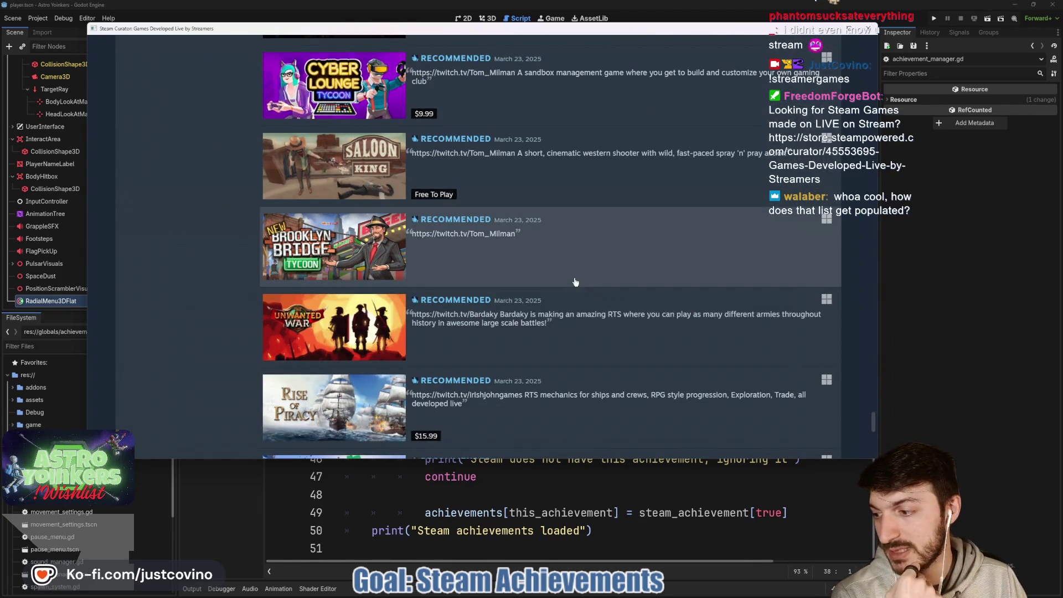
scroll(575, 282, up, 15)
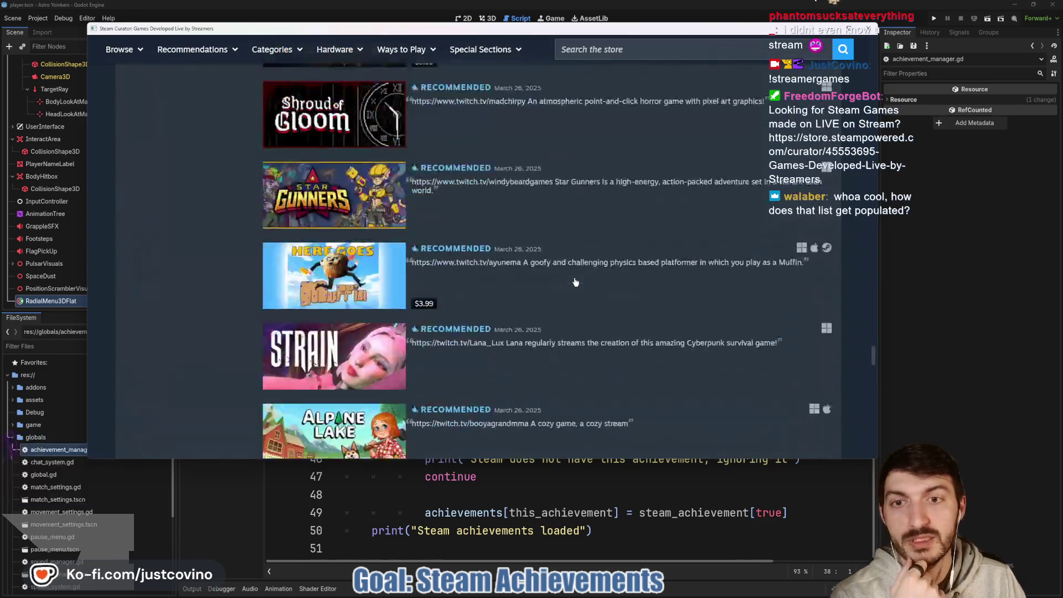
scroll(575, 281, up, 15)
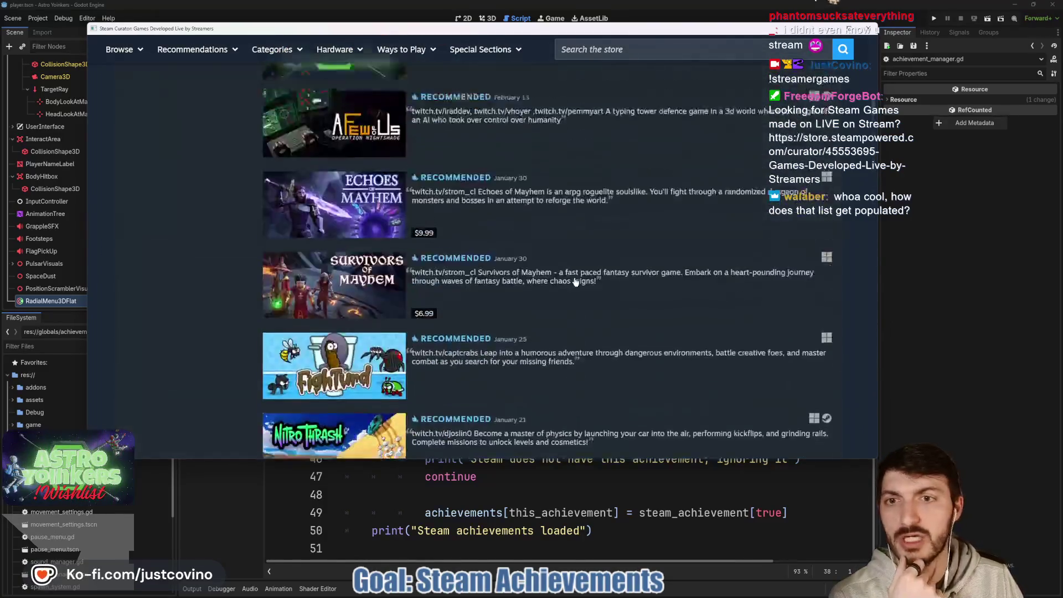
scroll(575, 282, up, 1)
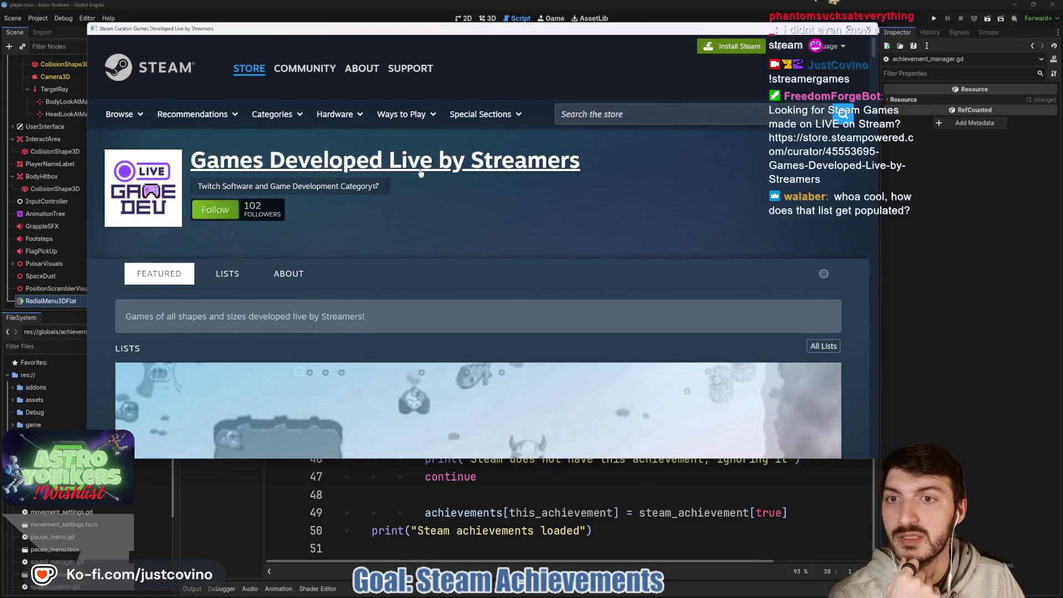
scroll(451, 214, down, 7)
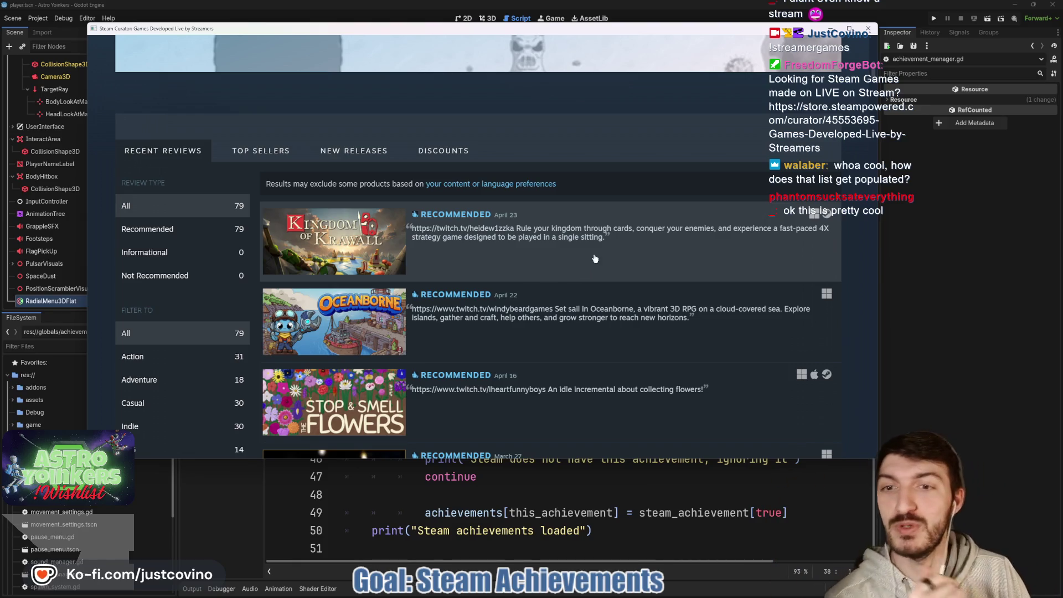
scroll(595, 259, down, 10)
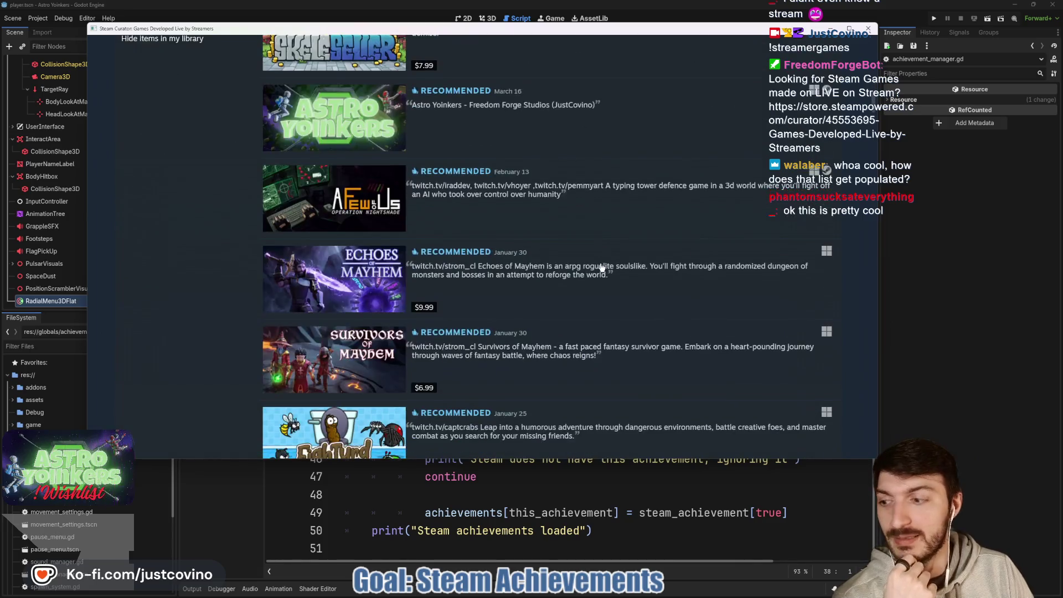
scroll(600, 268, down, 10)
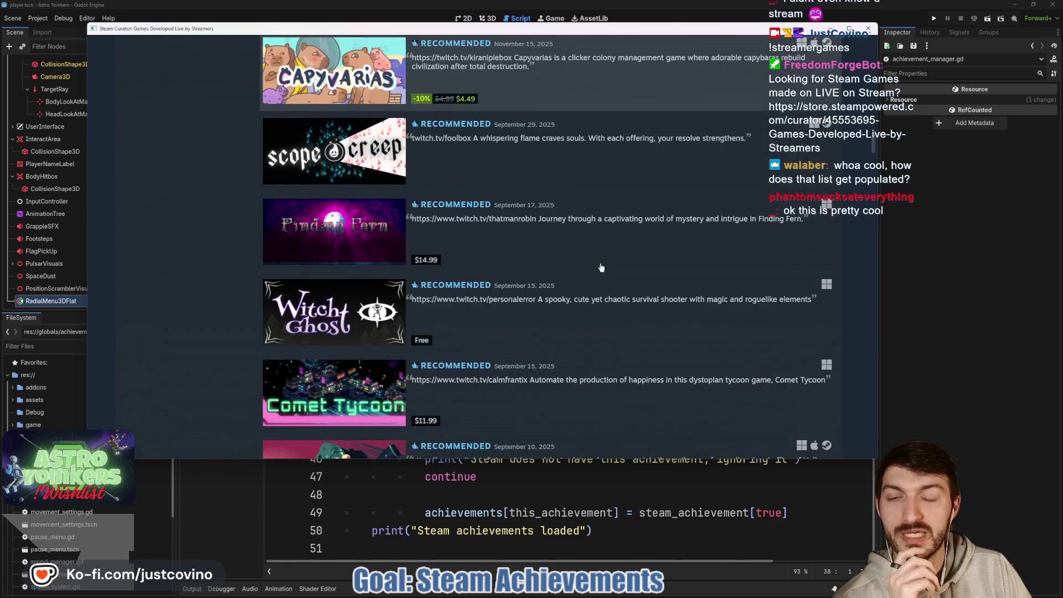
scroll(601, 268, up, 10)
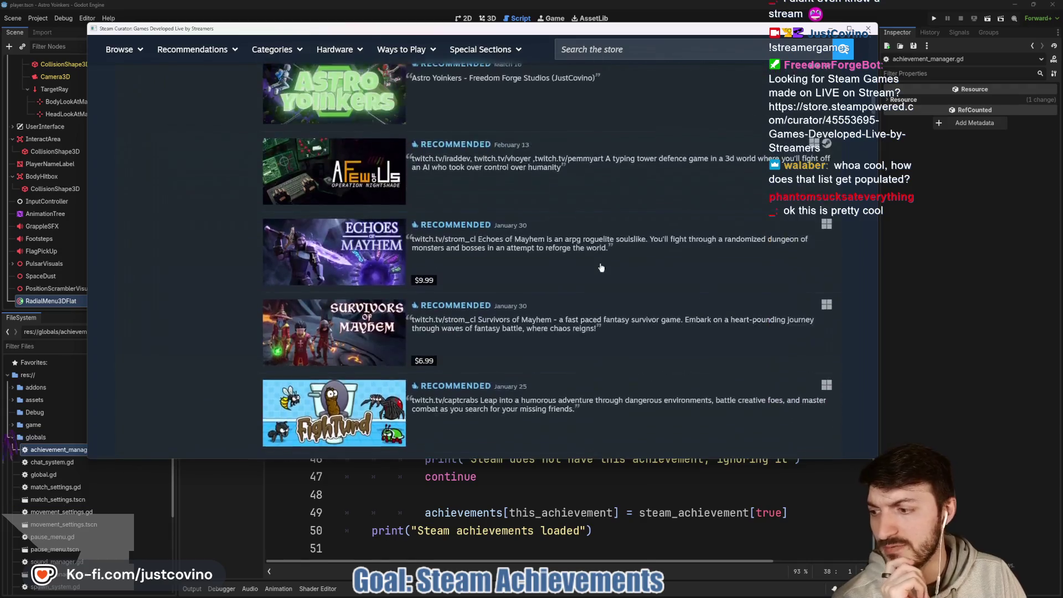
scroll(601, 268, up, 15)
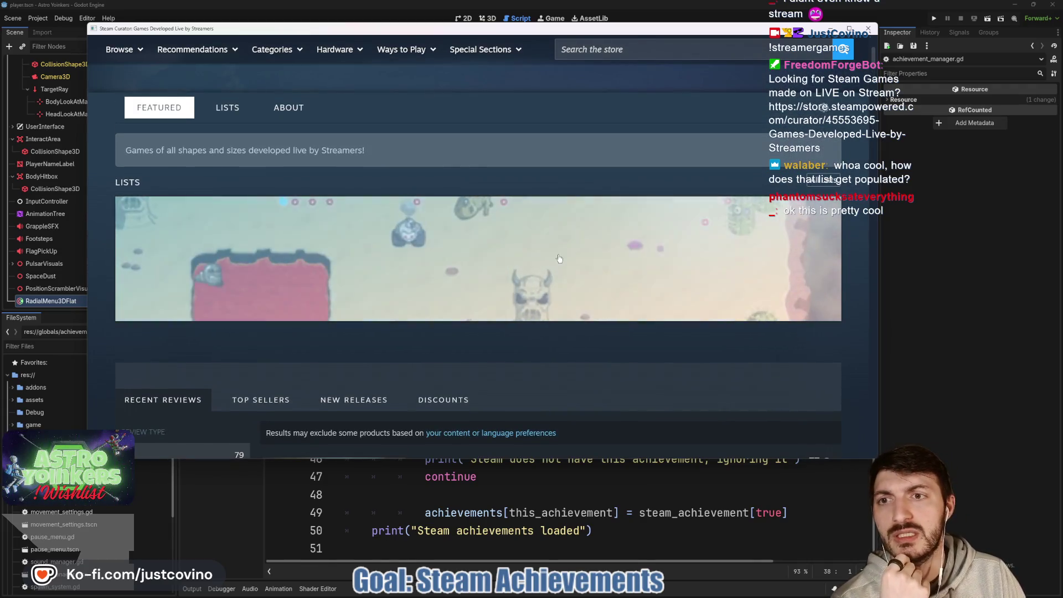
scroll(454, 214, up, 3)
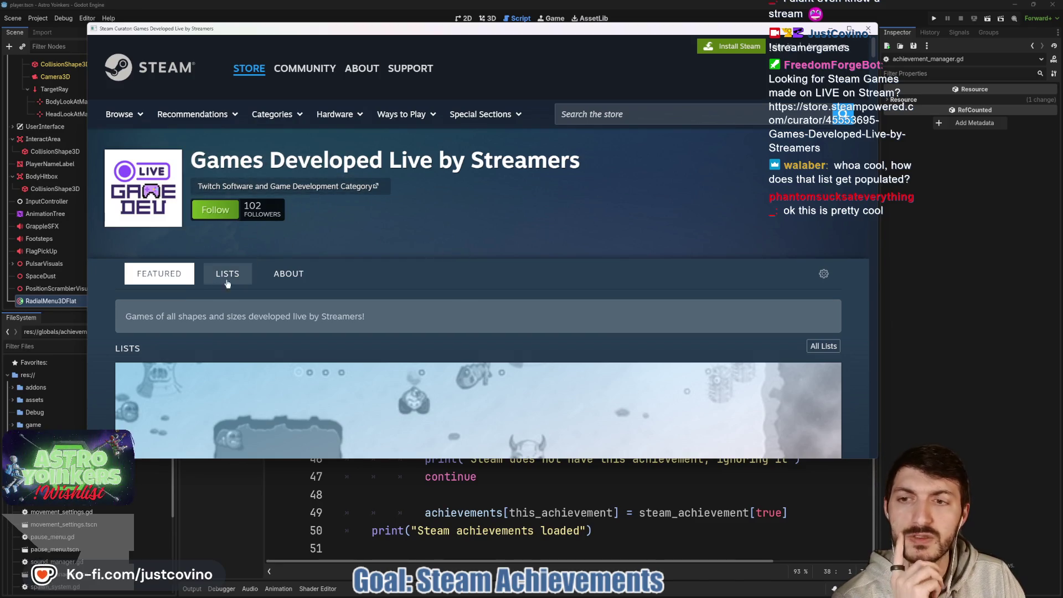
scroll(487, 233, down, 8)
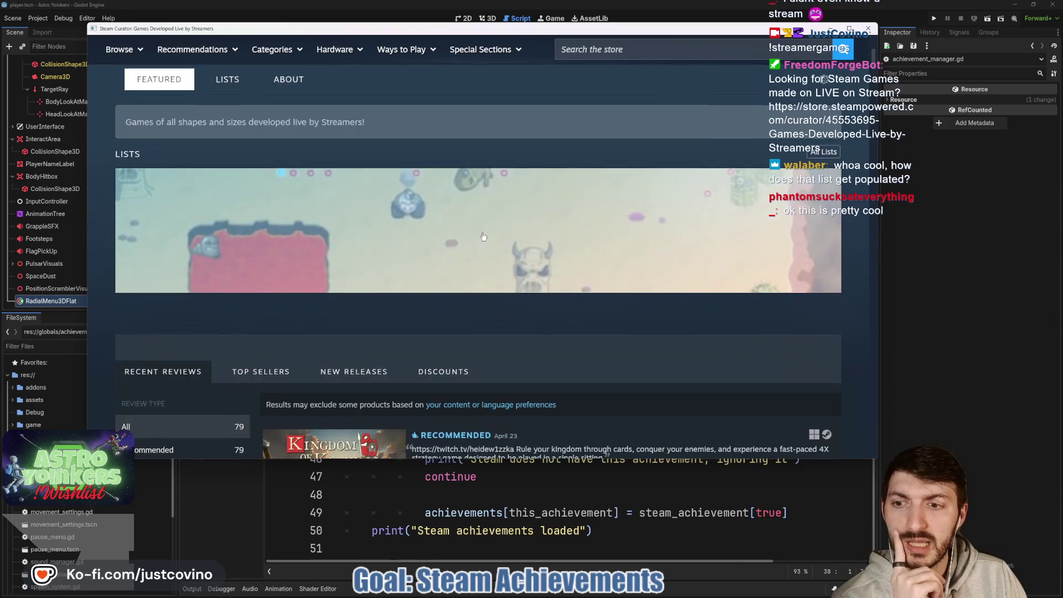
scroll(509, 176, up, 5)
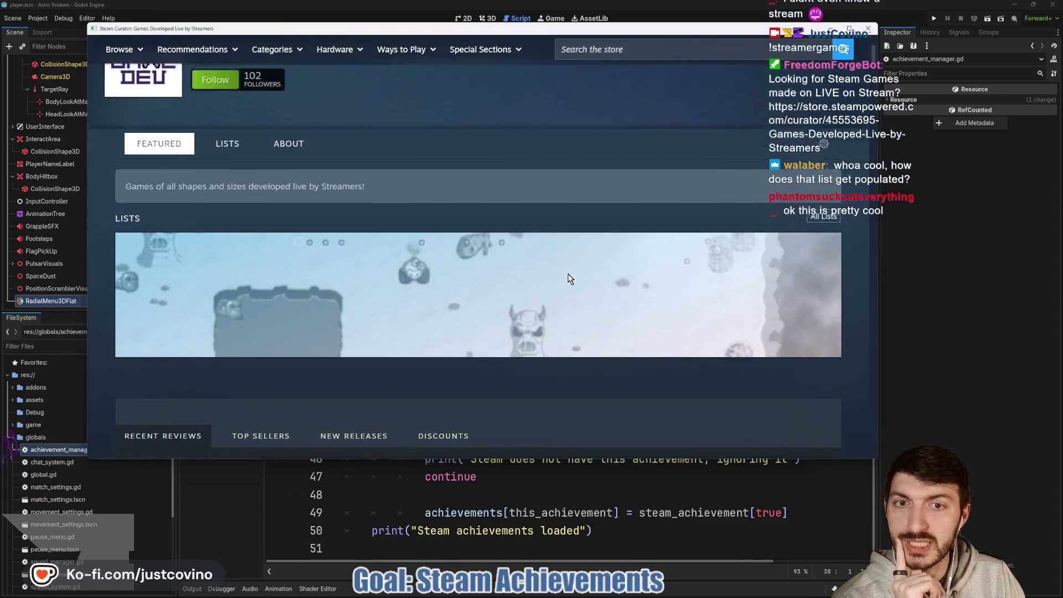
scroll(509, 198, down, 9)
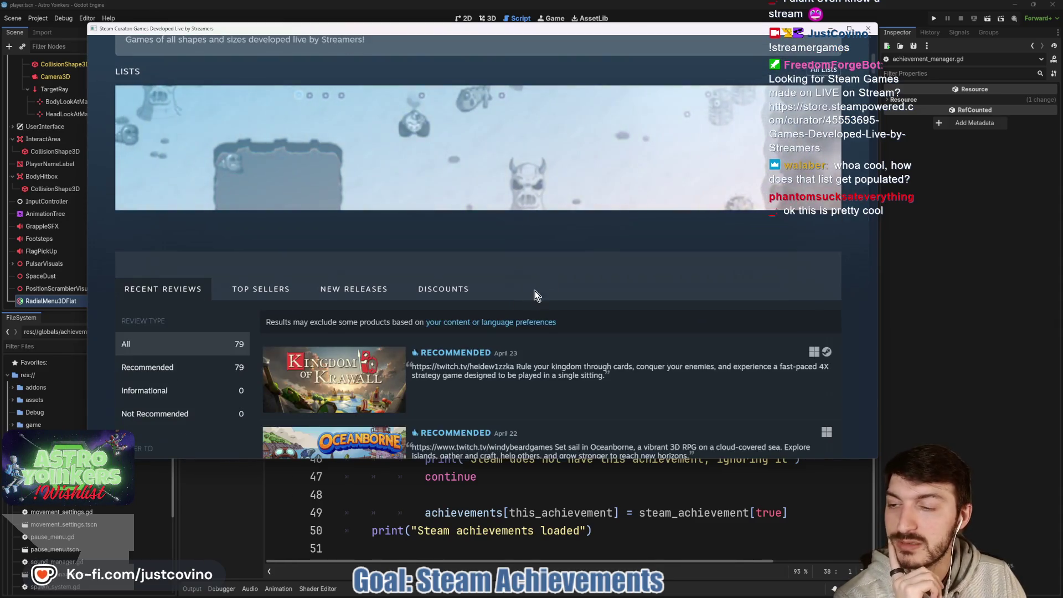
scroll(544, 280, down, 8)
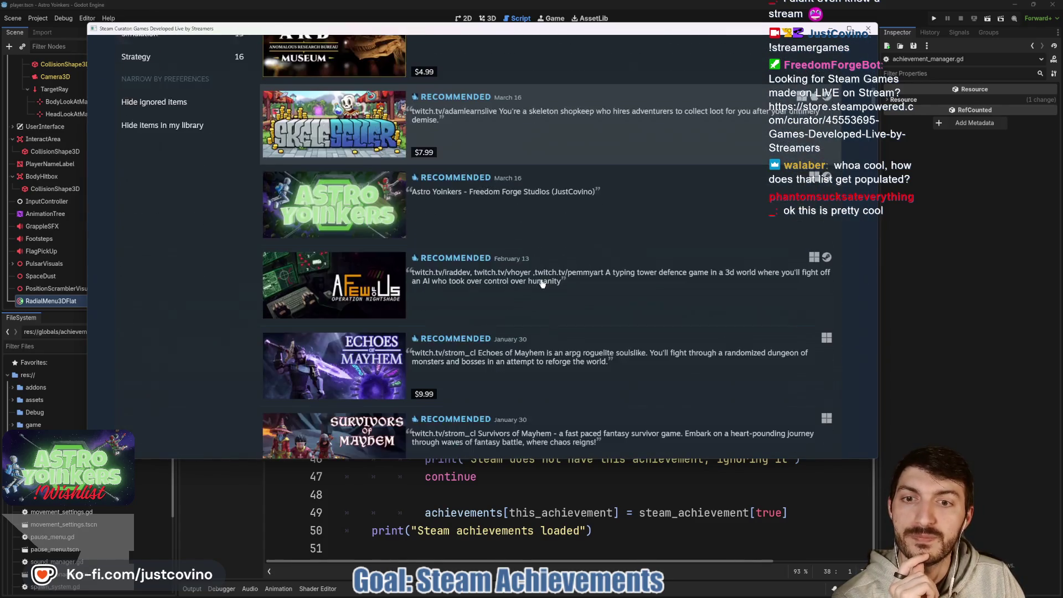
scroll(542, 283, down, 7)
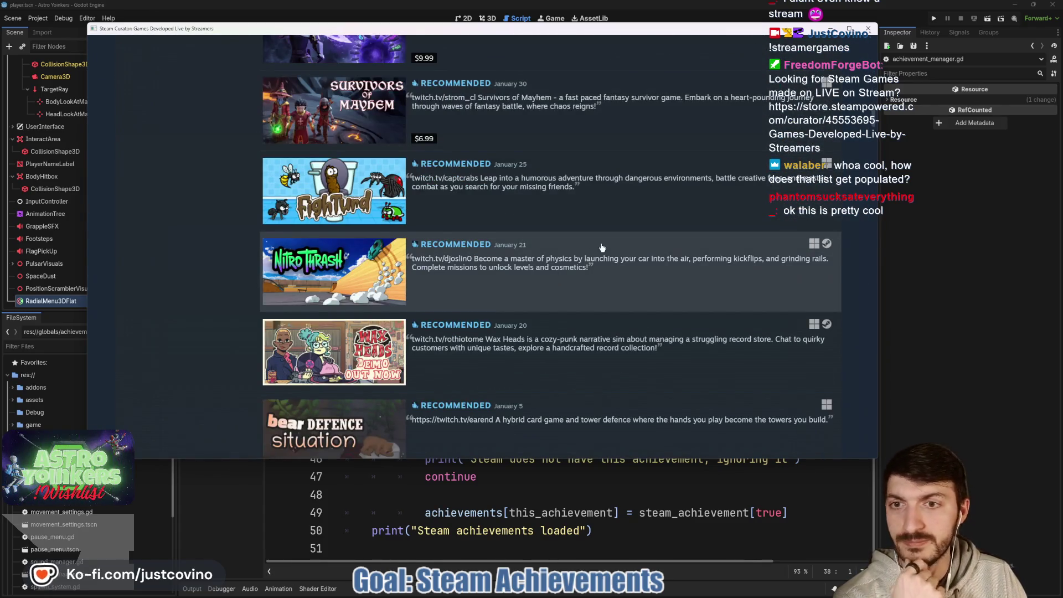
scroll(594, 268, down, 20)
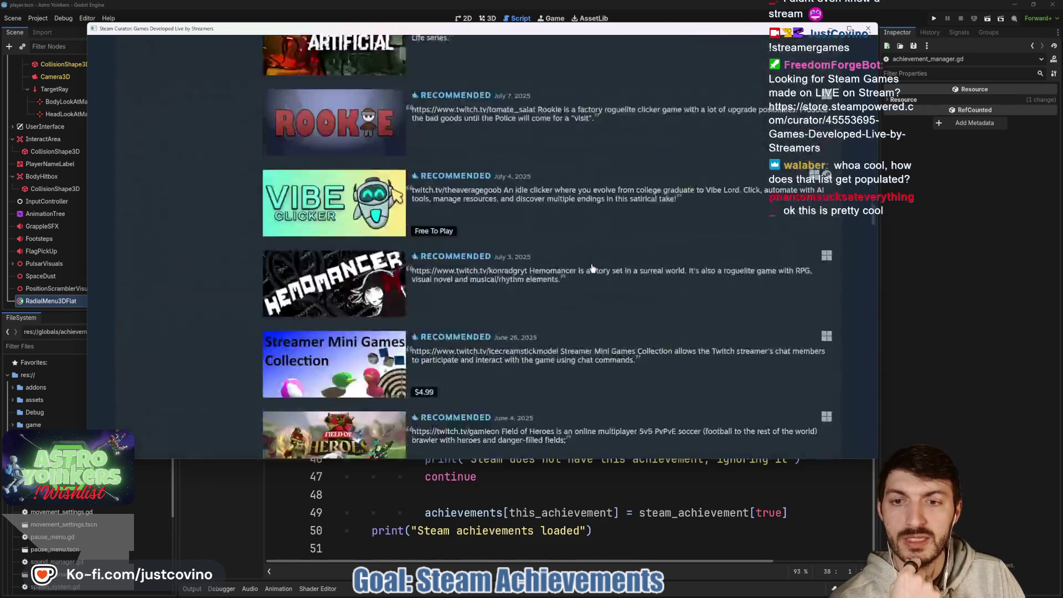
scroll(593, 268, up, 4)
scroll(593, 263, up, 5)
key(shift+Tab)
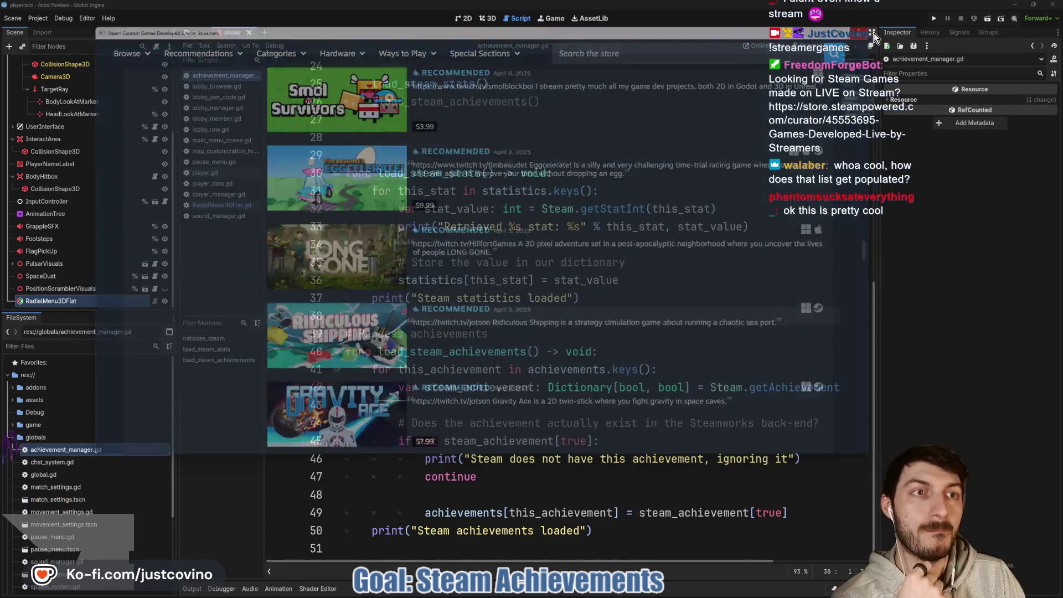
Insert a blank line after empty line 38, between the stats loop and the achievements section
click(507, 315)
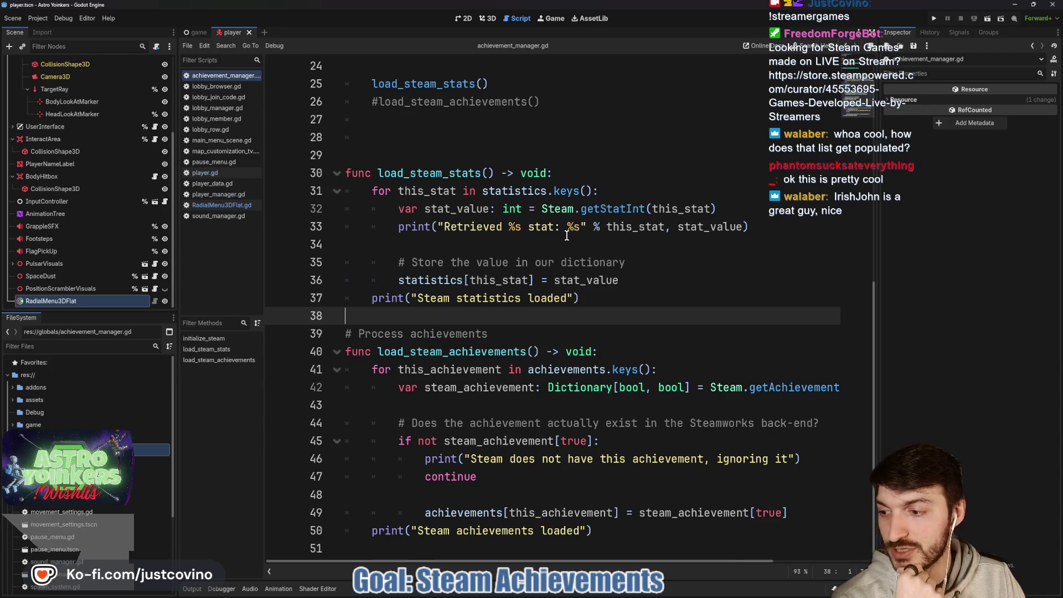
click(523, 247)
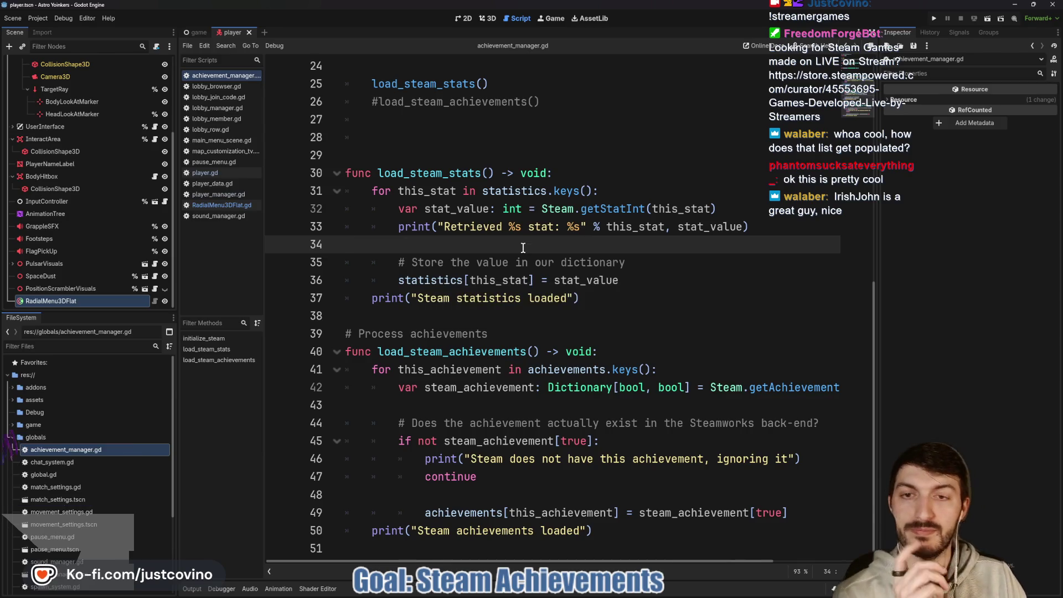
click(432, 316)
key(Return)
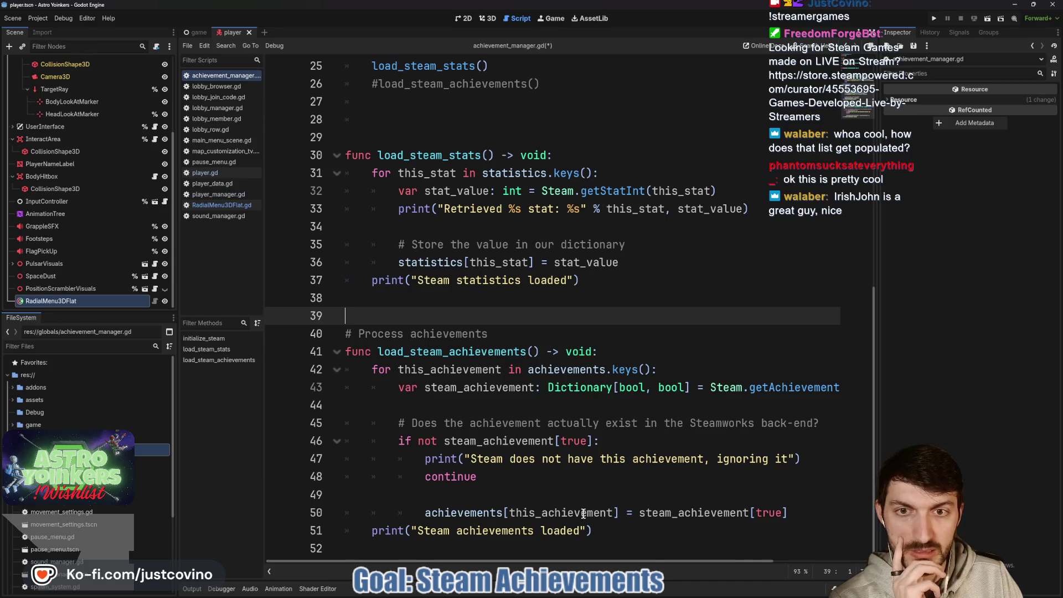
Check the TEST_ACHIEVEMENT key on line 9 and save achievement_manager.gd
scroll(664, 453, up, 8)
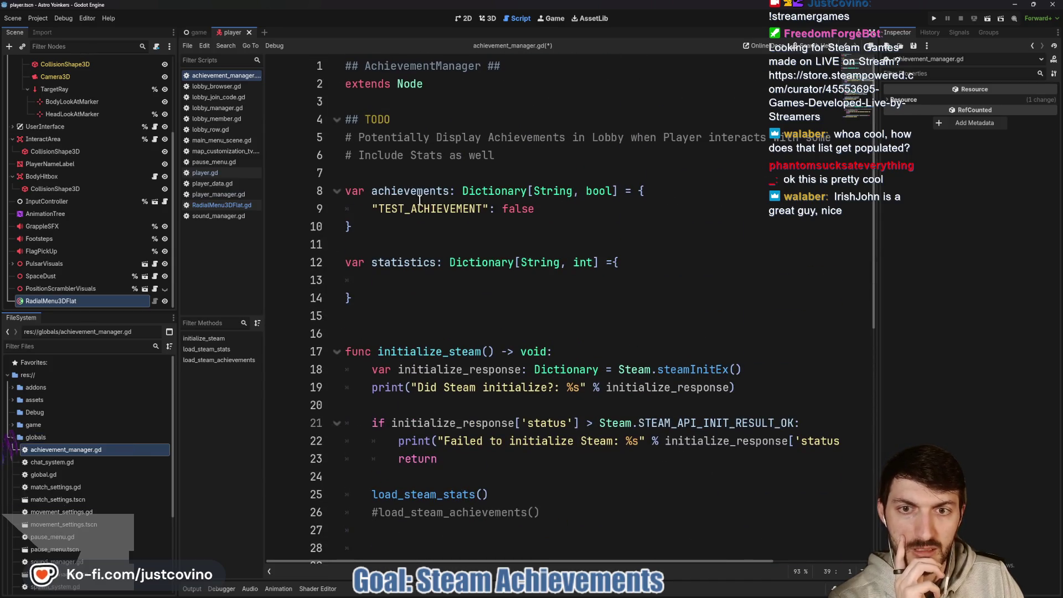
double_click(430, 209)
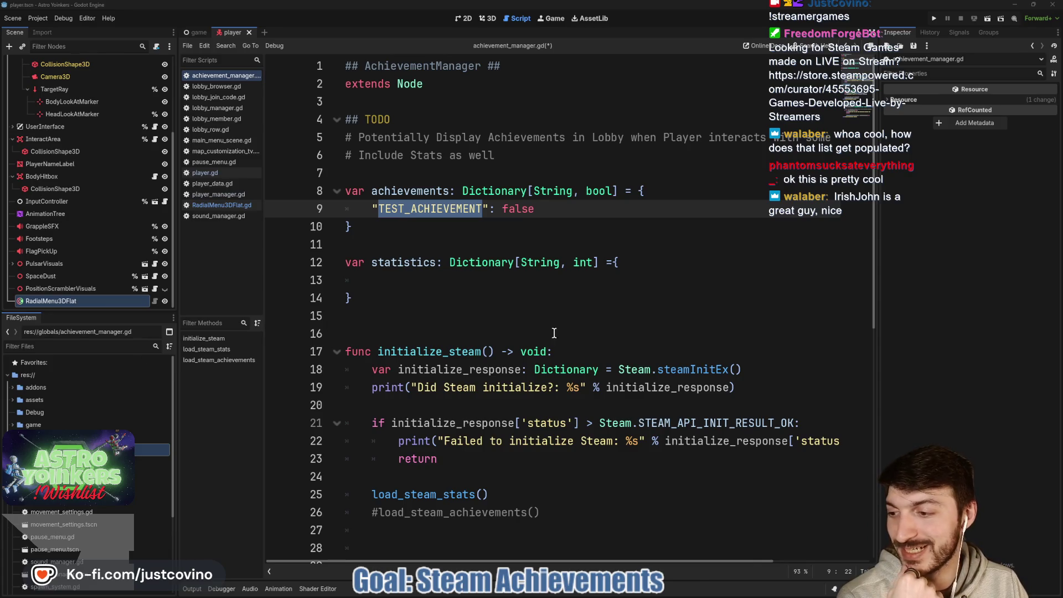
click(514, 295)
key(ctrl+s)
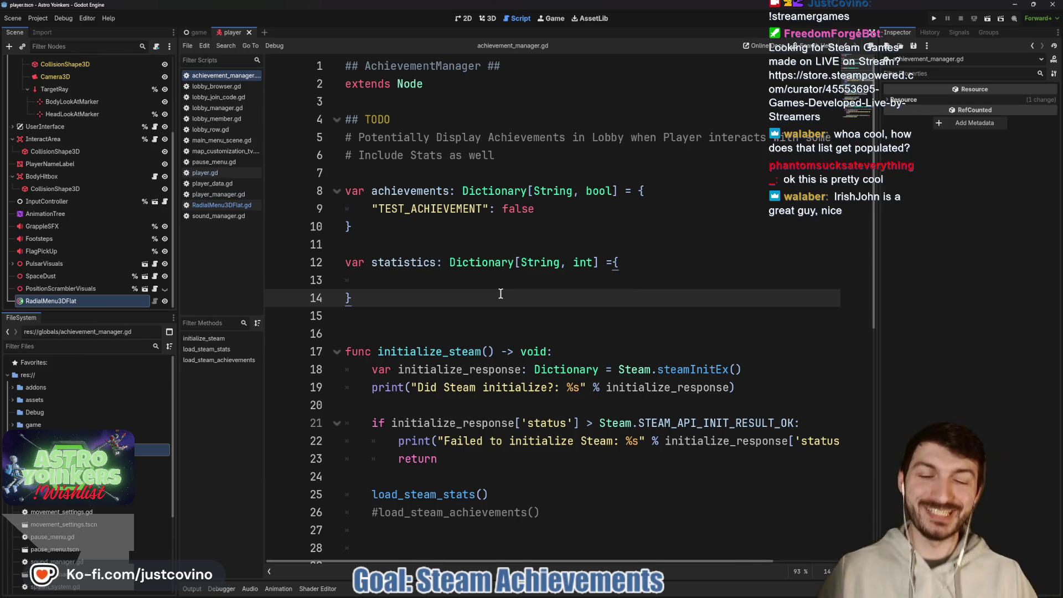
Scroll down through the script past the return on line 23, then switch to the GodotSteam docs
right_click(501, 294)
click(399, 294)
scroll(404, 266, down, 3)
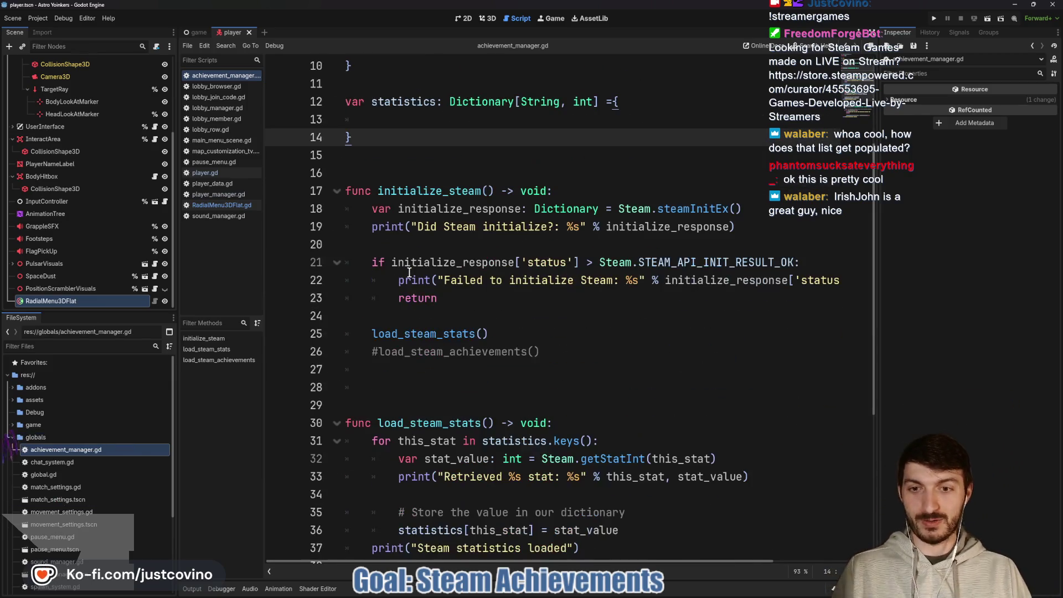
click(512, 301)
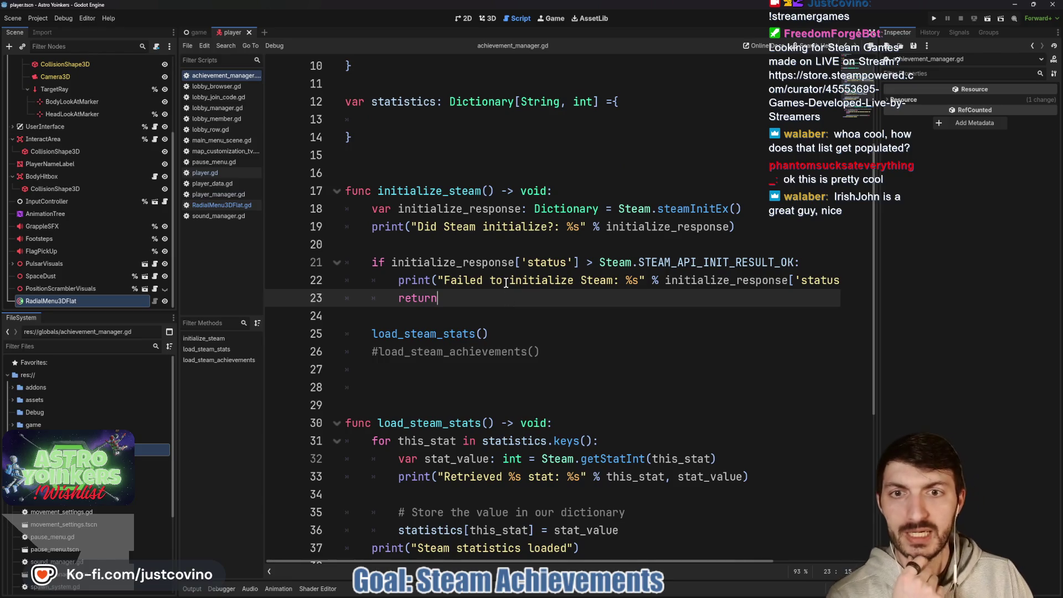
scroll(500, 283, down, 4)
scroll(519, 284, down, 1)
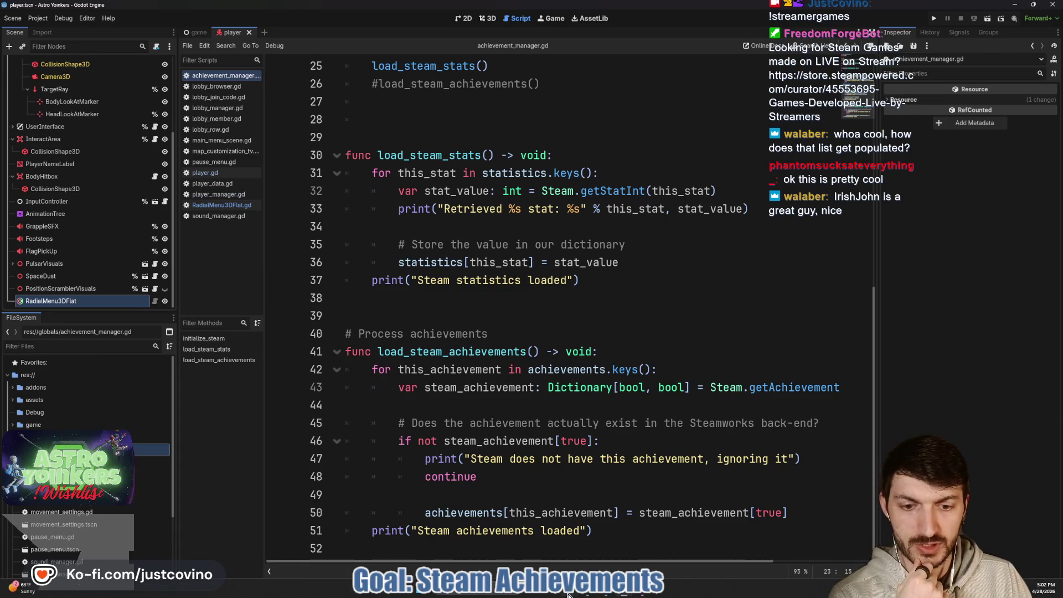
key(alt+Tab)
Scroll through the Loading Achievements examples on the Statistics and Achievements page
scroll(542, 328, down, 2)
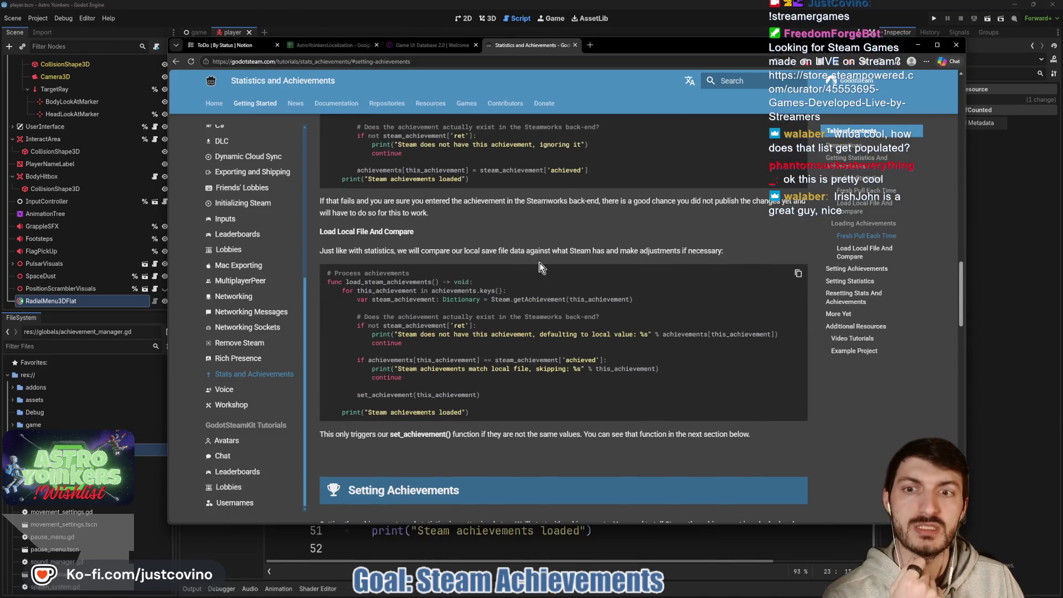
scroll(537, 266, up, 4)
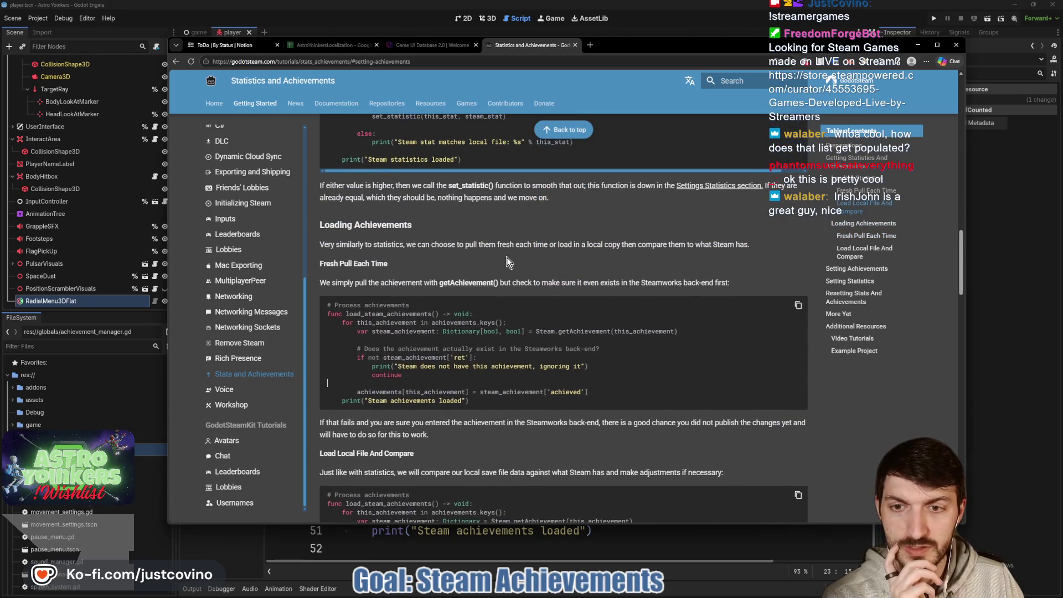
scroll(479, 342, down, 3)
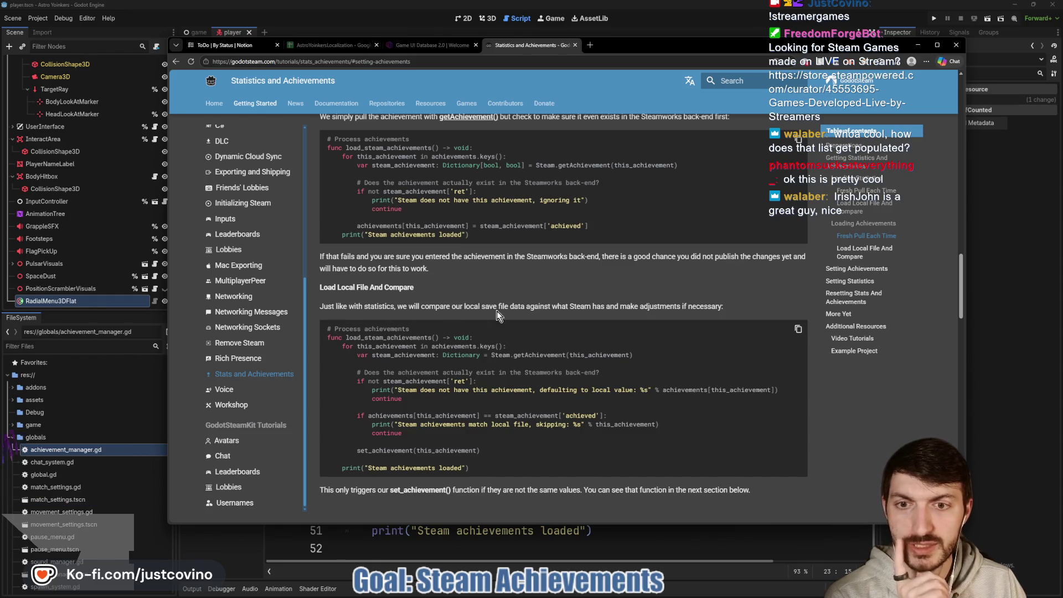
scroll(496, 311, down, 1)
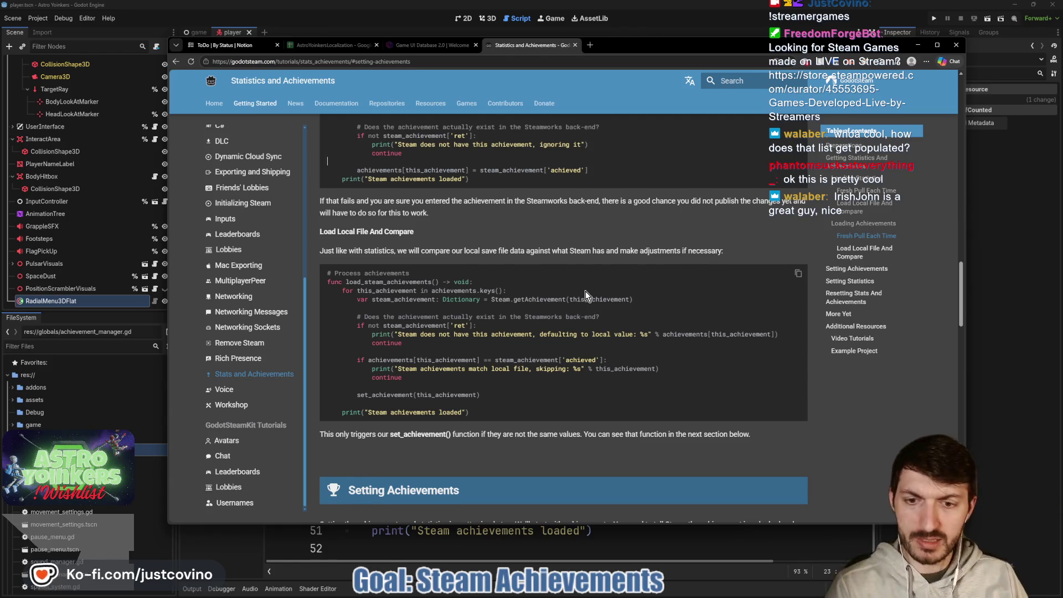
scroll(586, 290, down, 2)
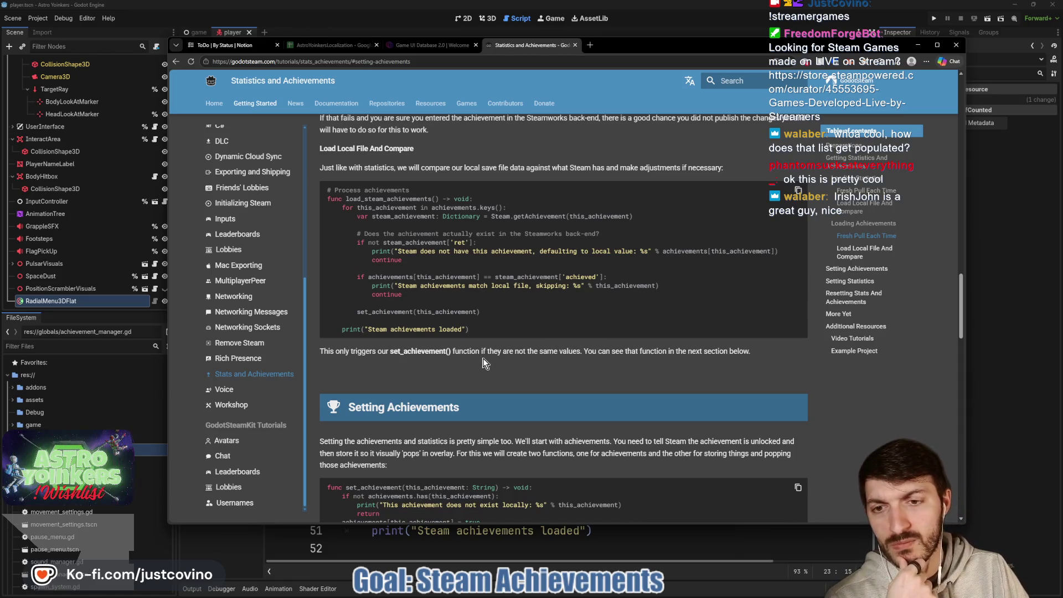
scroll(485, 363, down, 1)
scroll(480, 356, up, 2)
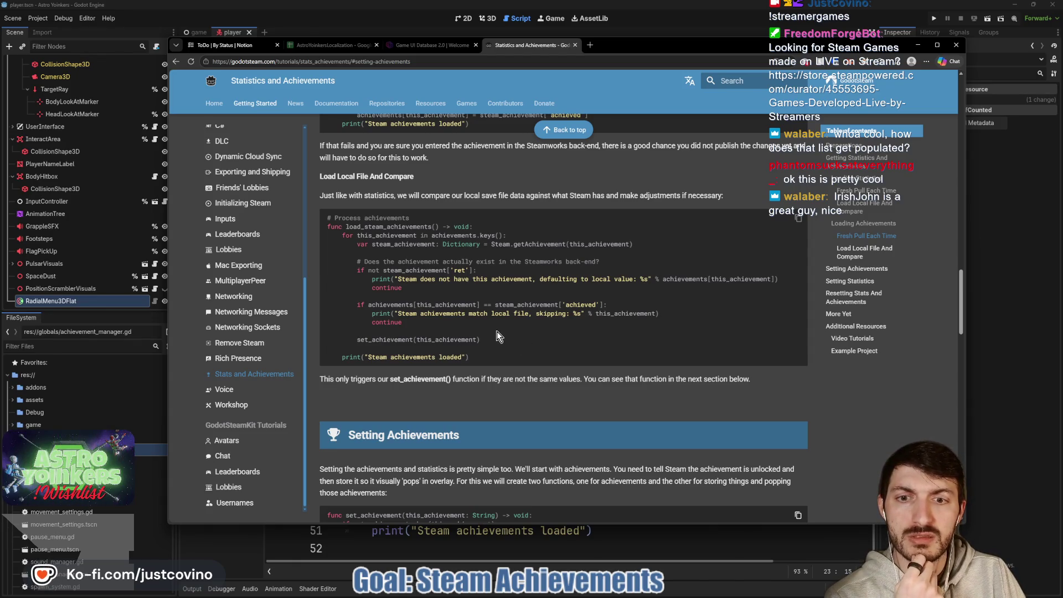
Highlight the set_achievement() function name, then return to the Godot script editor
mouse_move(377, 380)
mouse_down()
mouse_move(470, 378)
mouse_move(378, 382)
mouse_up()
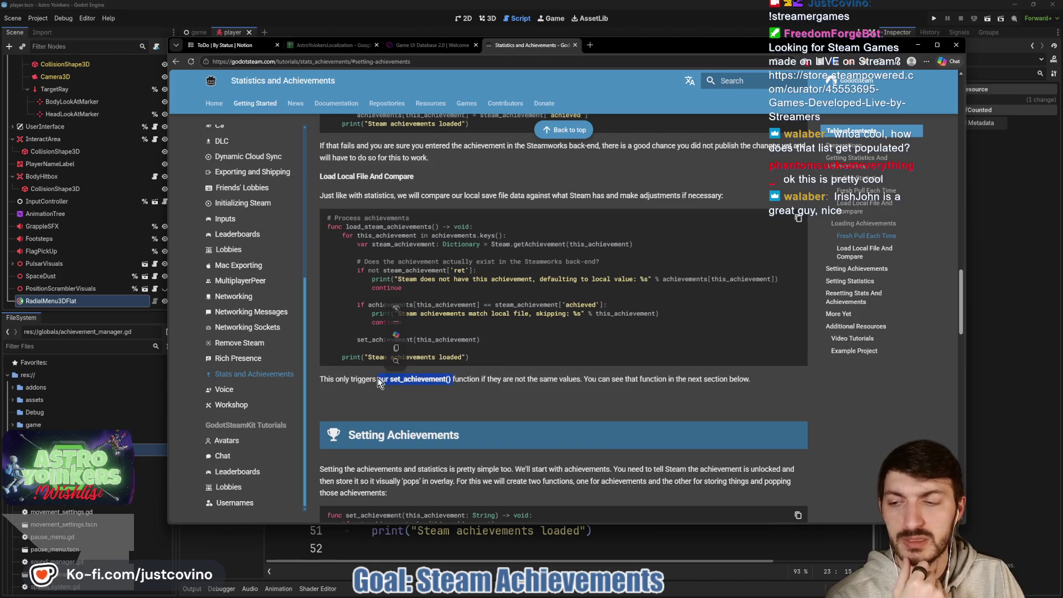
click(461, 378)
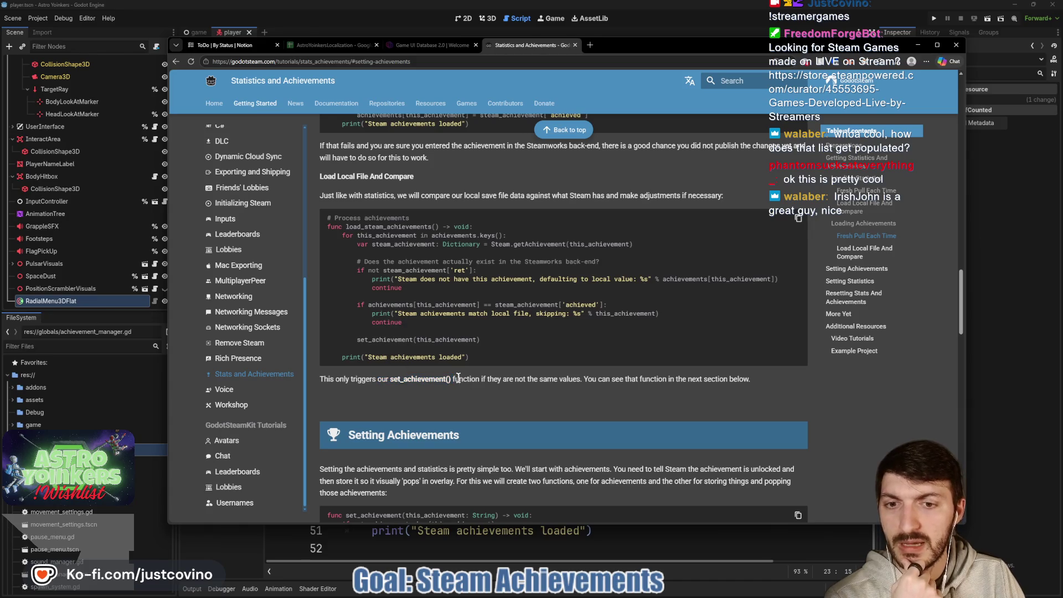
drag(452, 380, 432, 380)
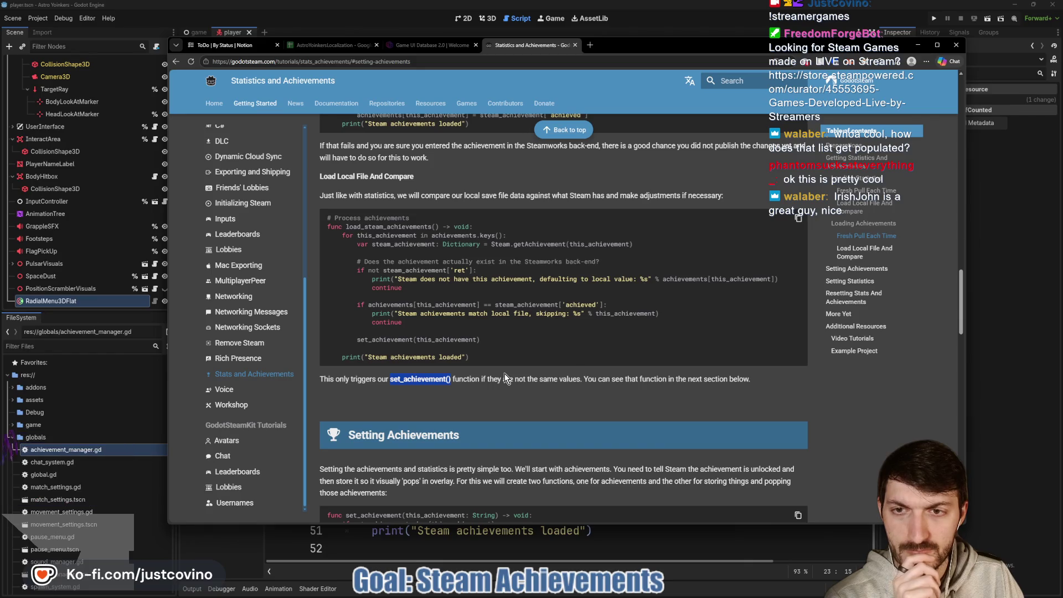
click(1018, 359)
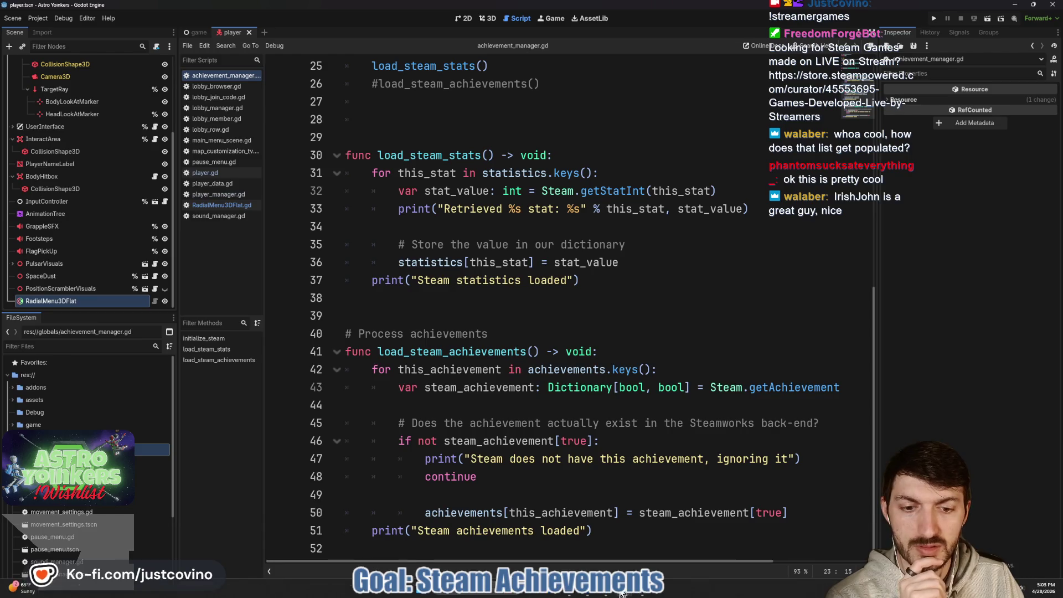
Review the Setting Achievements code in the GodotSteam docs, then go back to the script
click(574, 595)
scroll(453, 407, down, 5)
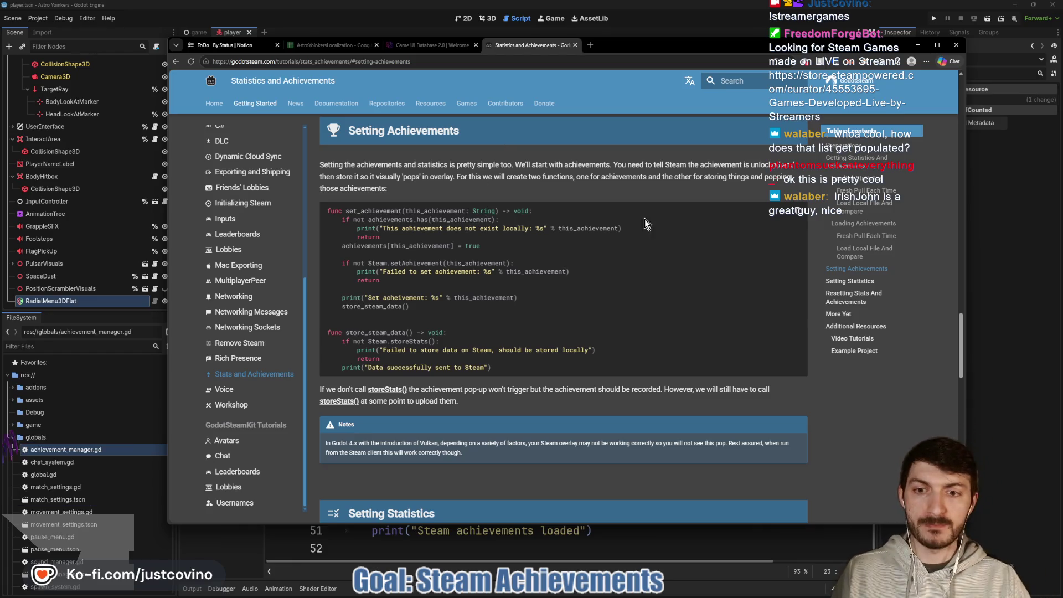
click(1018, 269)
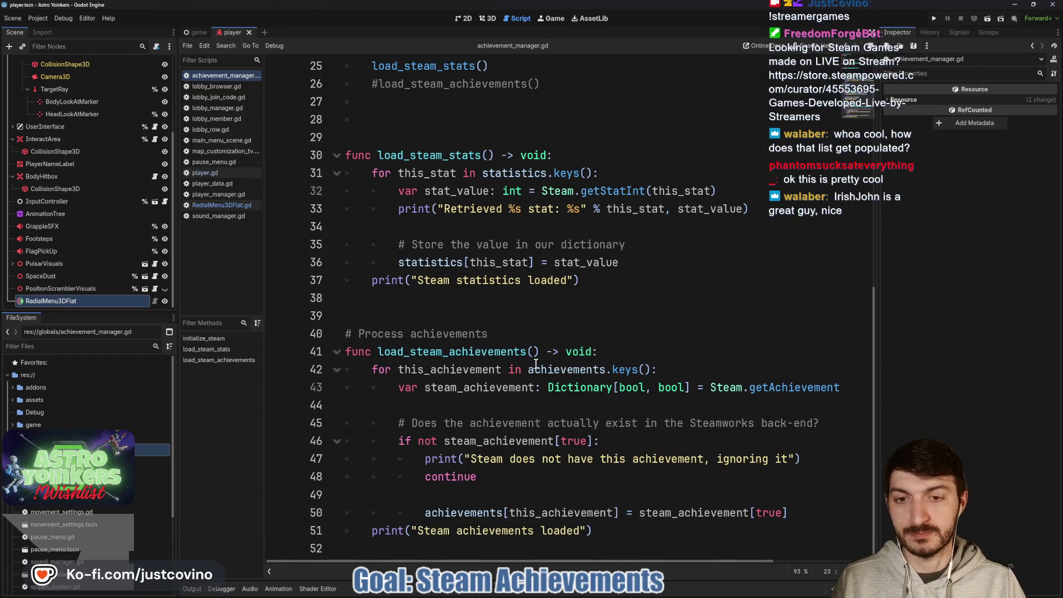
Add empty lines after the achievement loader and paste the set_achievement() and store_steam_data() functions there
click(421, 548)
key(Return)
key(Return)
key(Return)
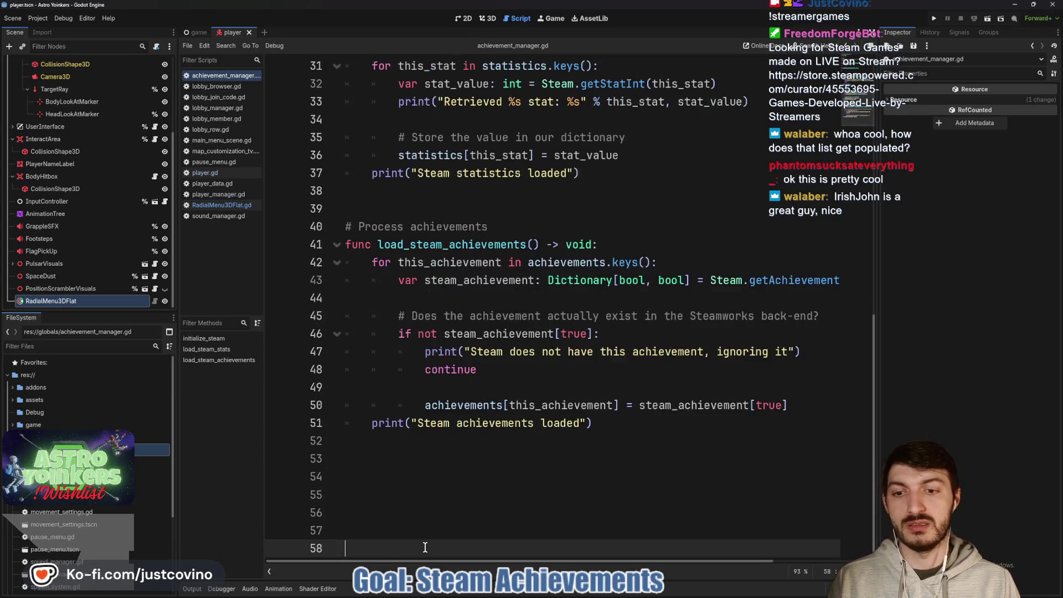
key(BackSpace)
key(BackSpace)
key(BackSpace)
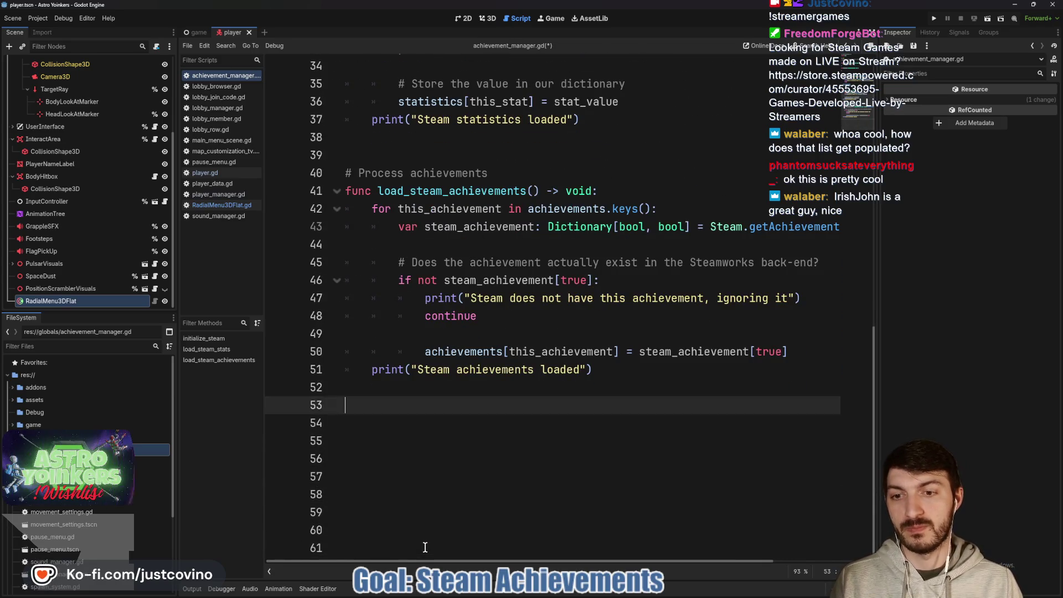
key(ctrl+v)
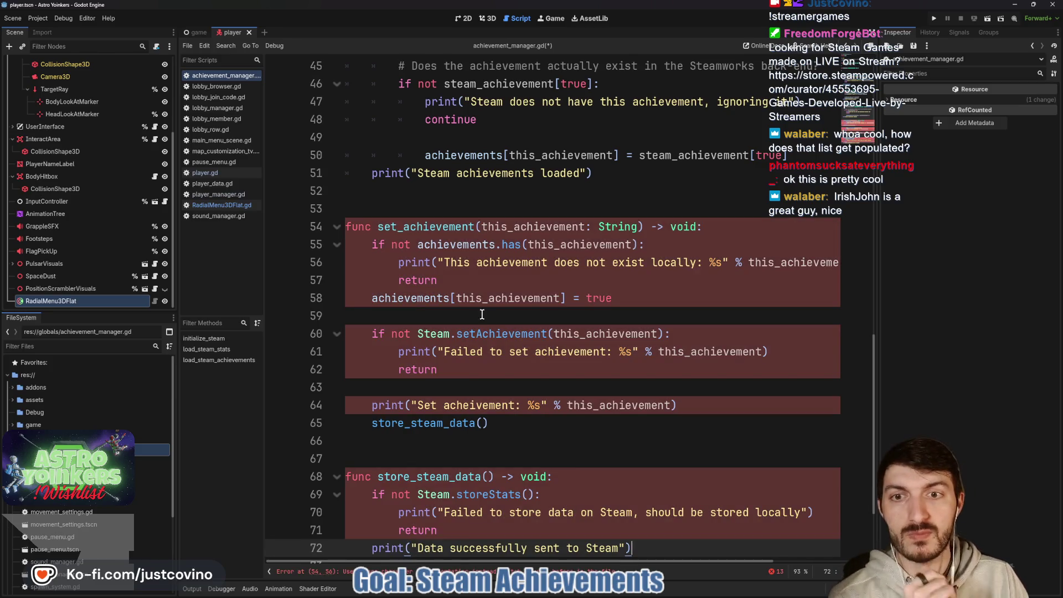
Replace the space indentation on lines 55–58 of set_achievement with tabs
drag(373, 244, 288, 251)
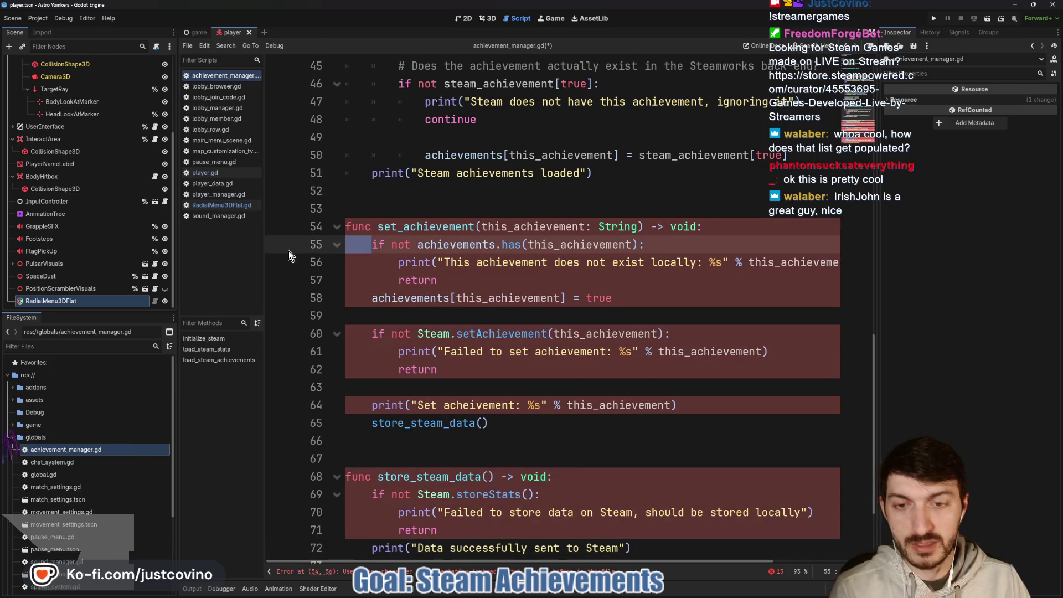
key(Tab)
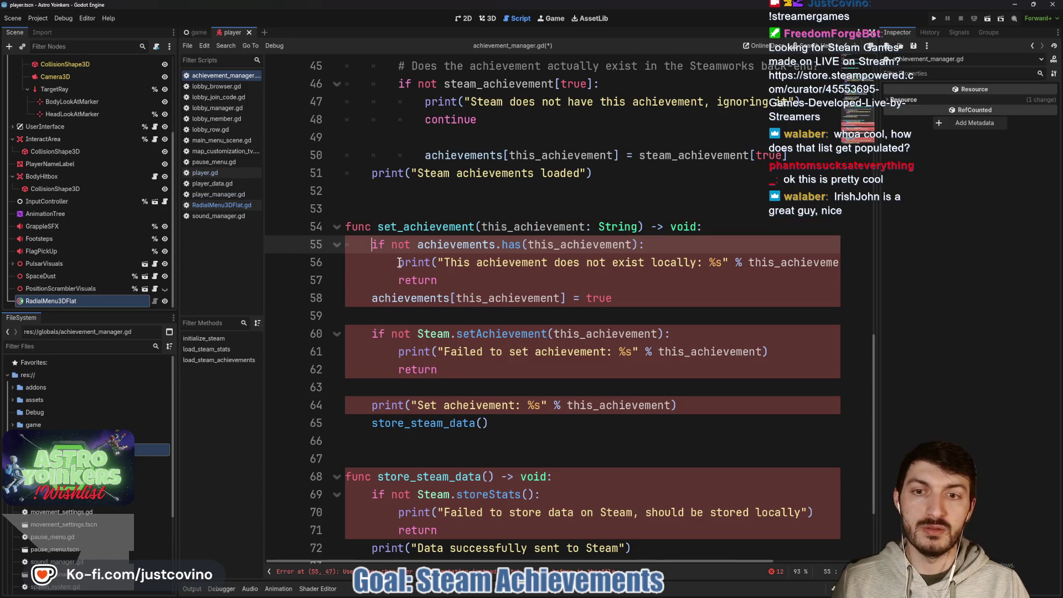
click(398, 262)
right_click(399, 283)
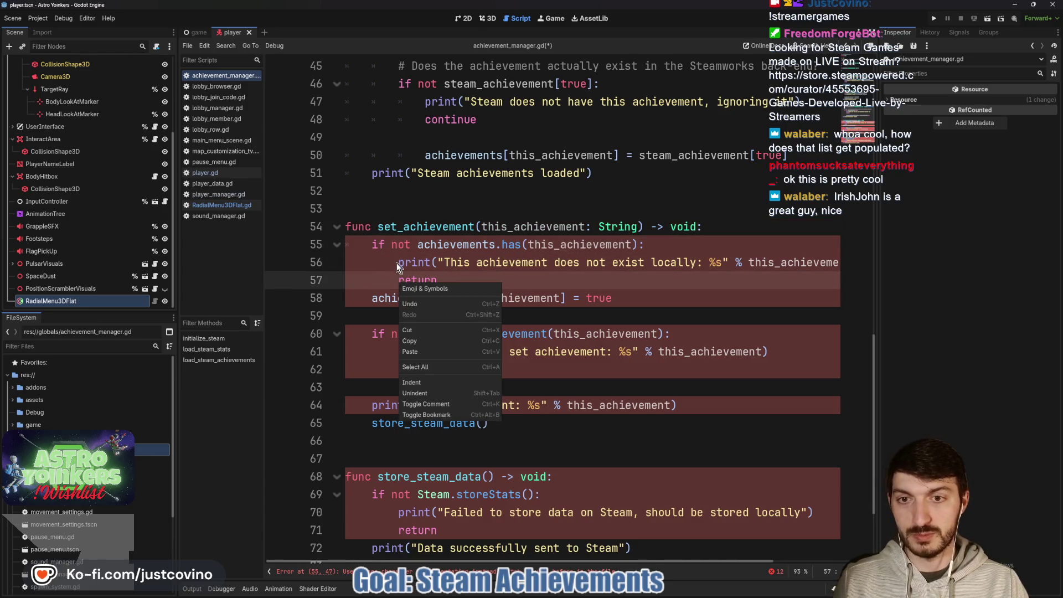
click(396, 262)
click(398, 263)
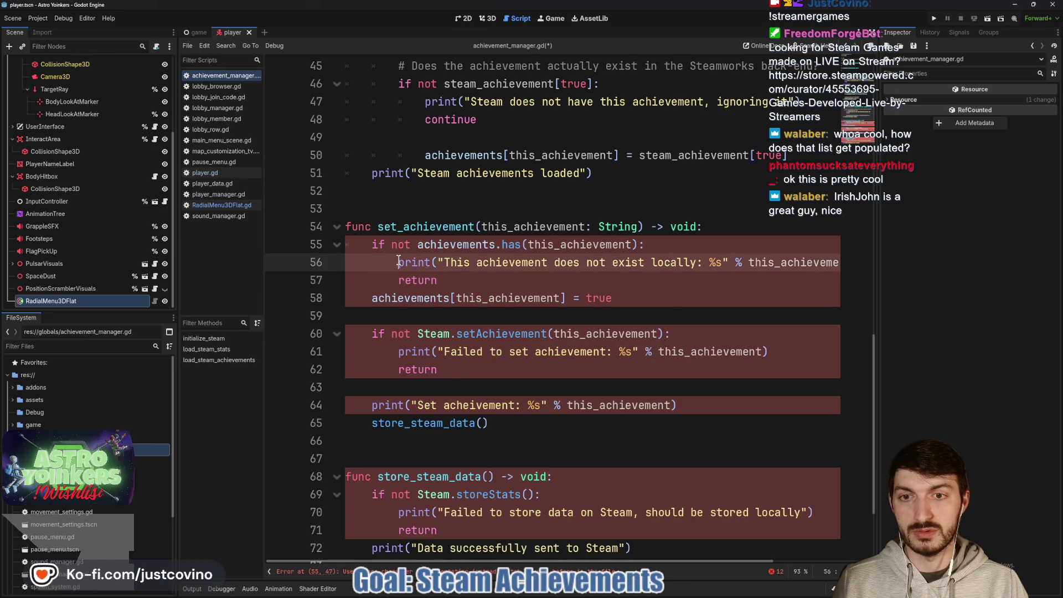
drag(398, 262, 311, 261)
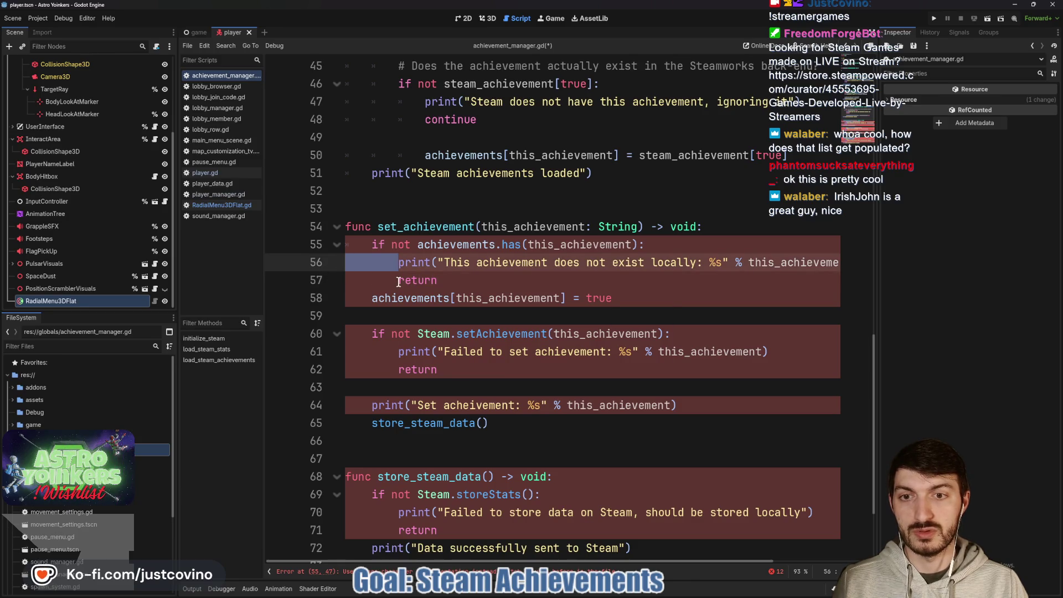
drag(400, 281, 294, 277)
key(BackSpace)
key(Tab)
key(Tab)
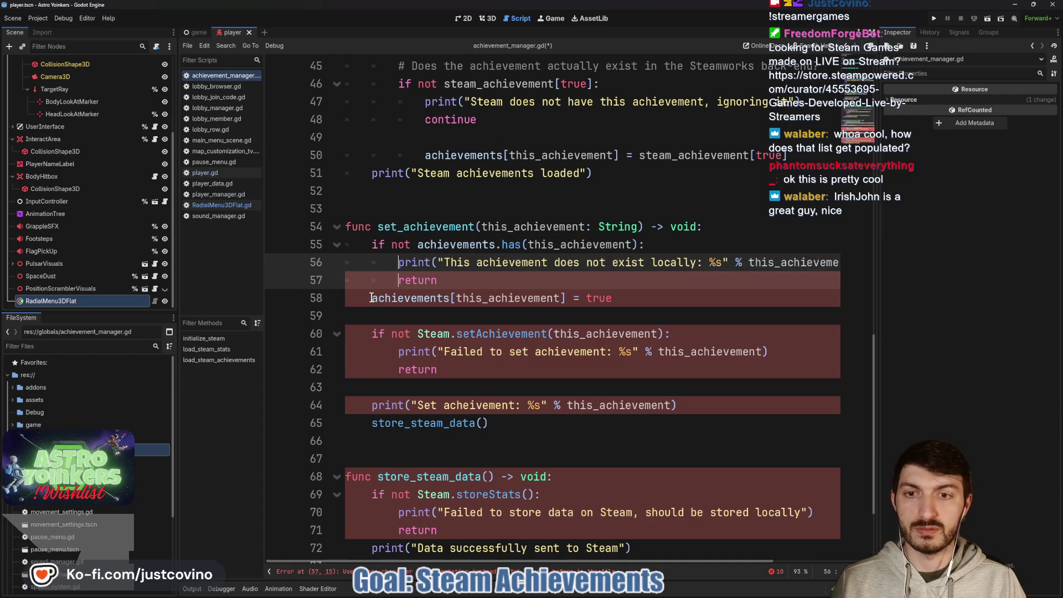
click(372, 298)
key(BackSpace)
key(Tab)
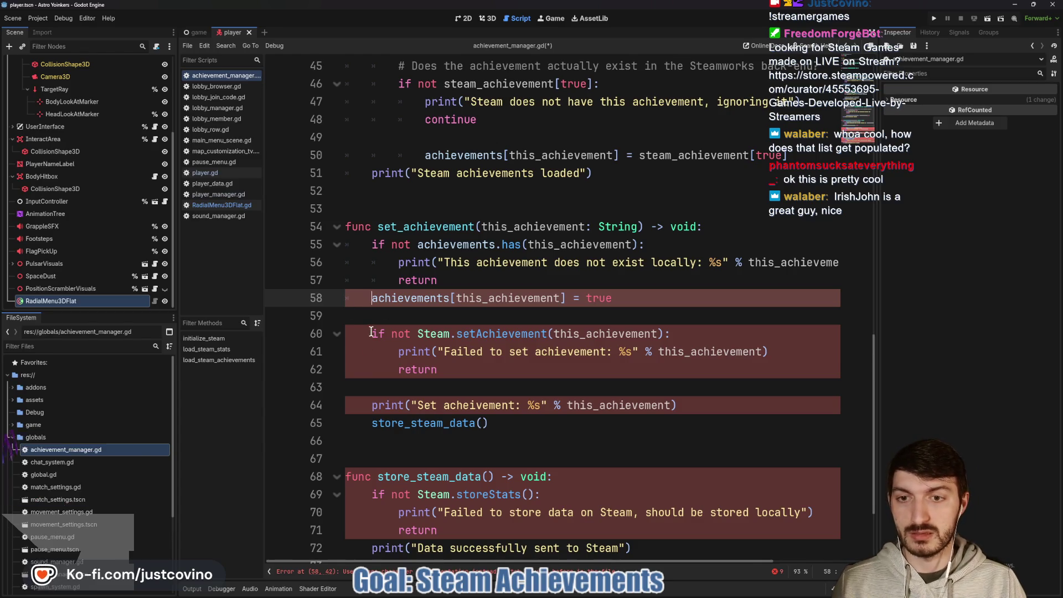
Re-indent lines 61–65 with tabs instead of spaces
click(370, 333)
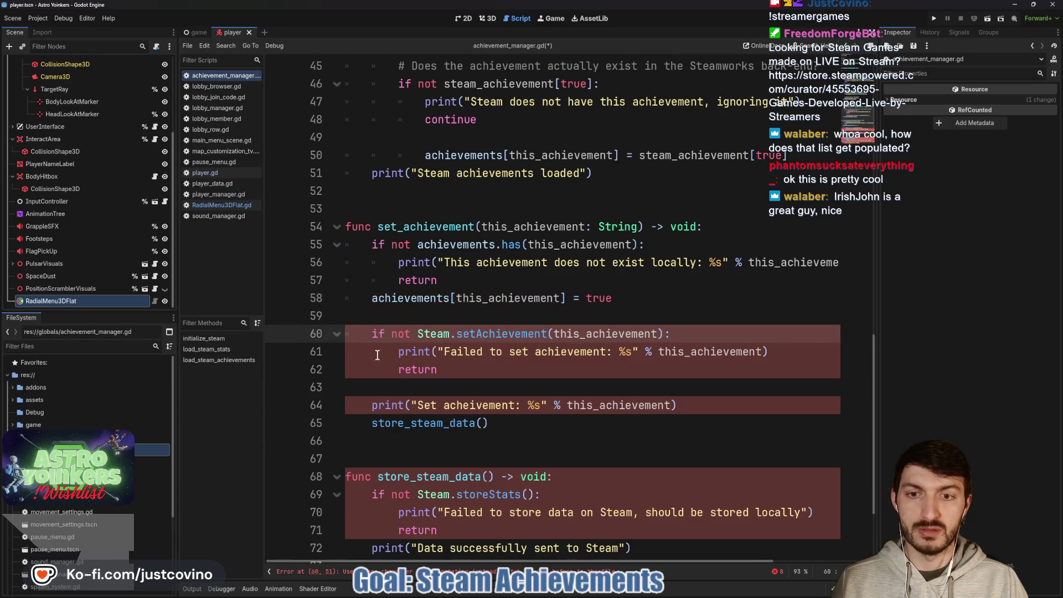
double_click(397, 352)
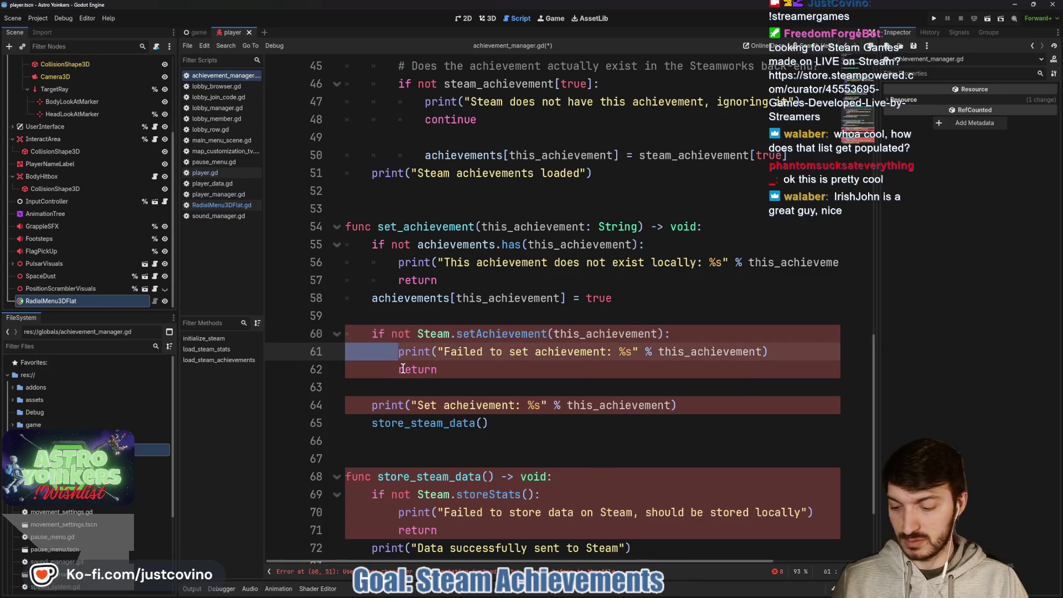
key(ctrl+d)
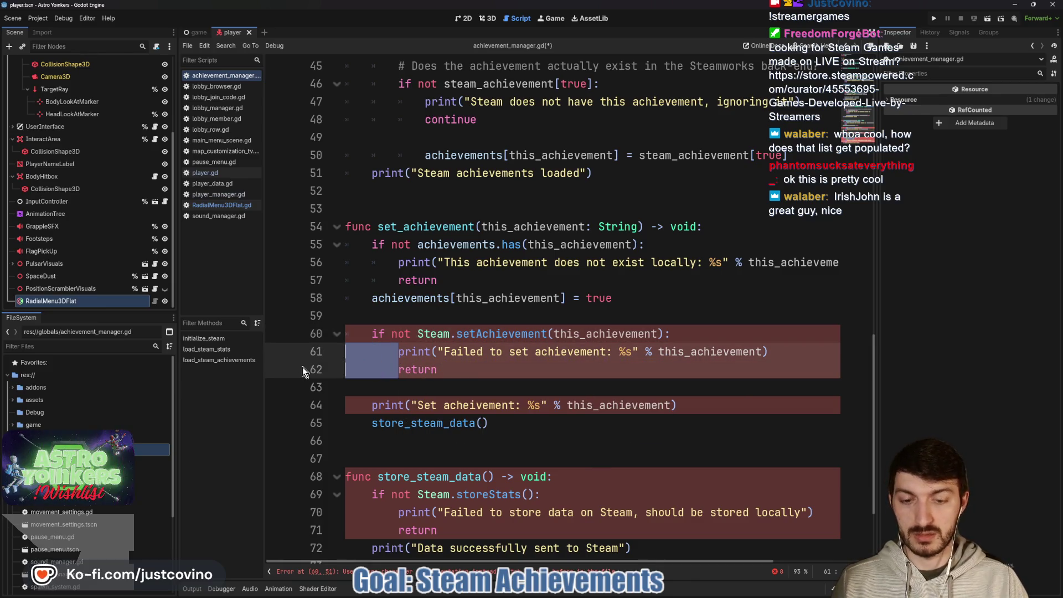
key(Tab)
scroll(379, 353, down, 1)
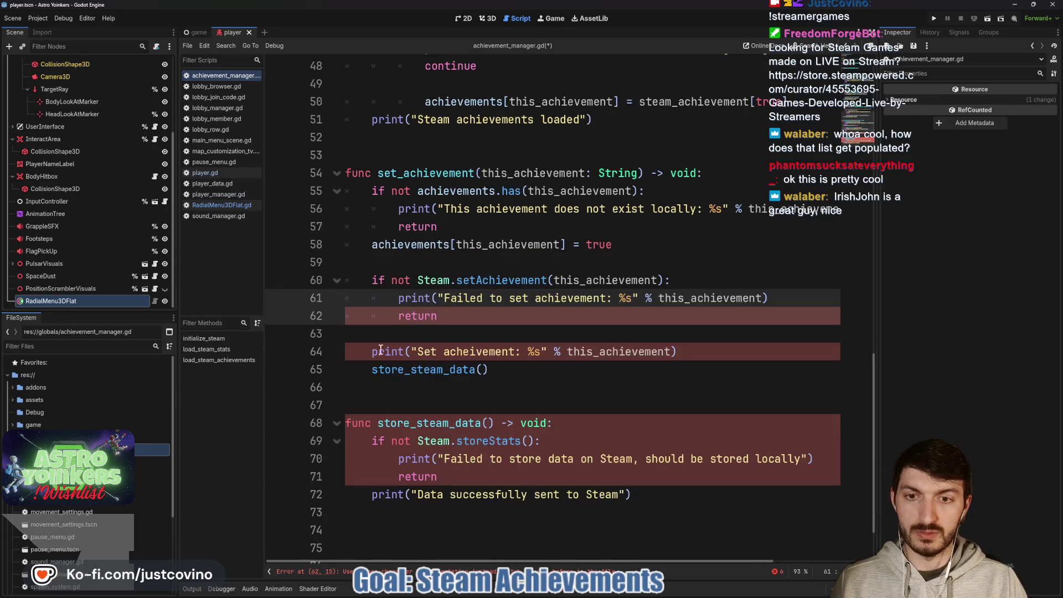
double_click(369, 353)
key(Tab)
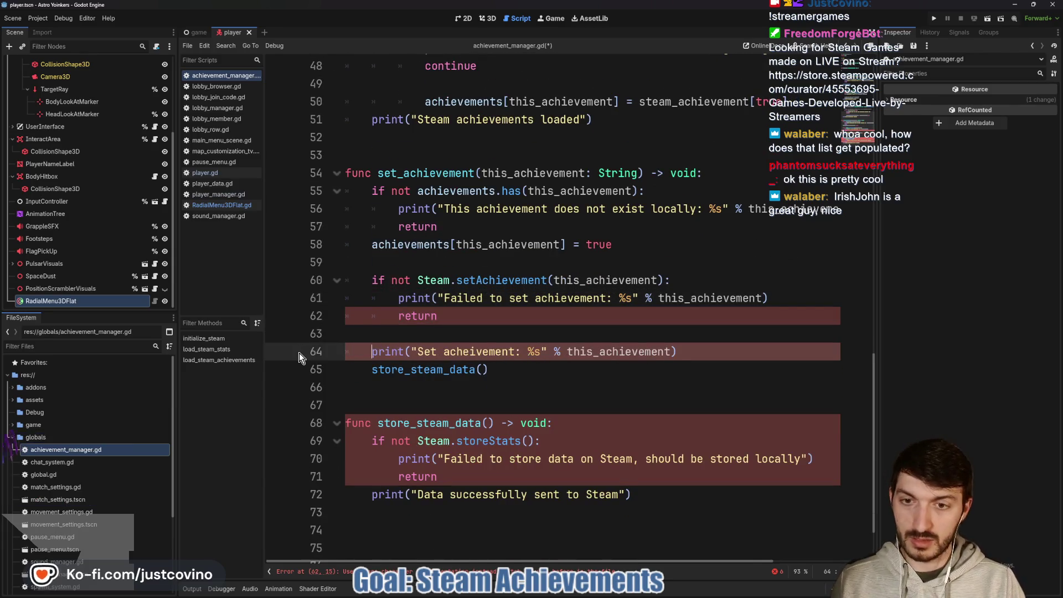
drag(372, 369, 282, 375)
key(Tab)
key(Down)
Convert the indentation on lines 69–72 of store_steam_data to tabs
scroll(454, 387, down, 1)
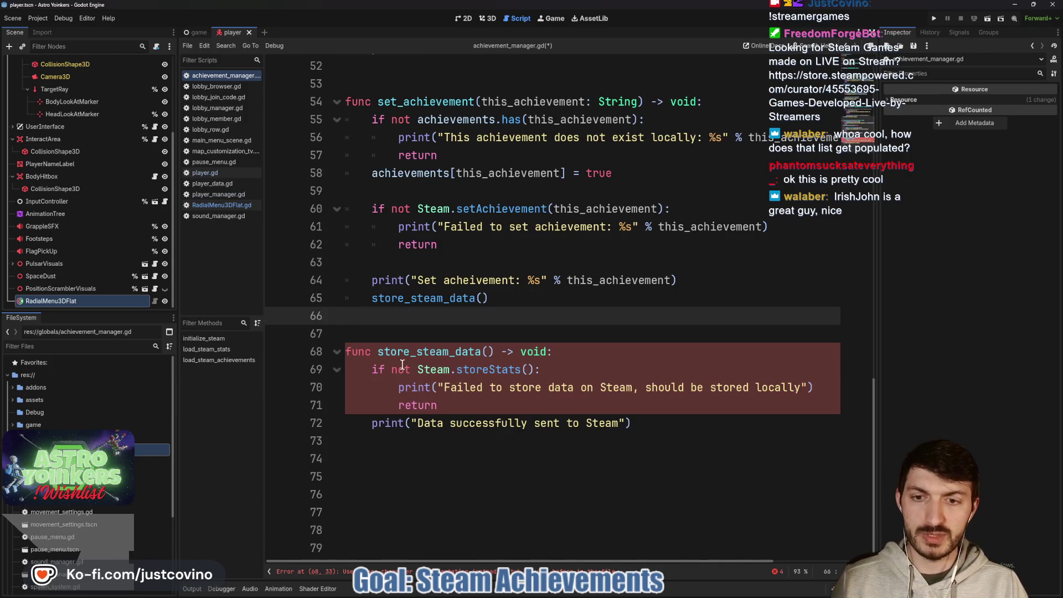
drag(372, 369, 261, 367)
key(Tab)
drag(398, 388, 277, 401)
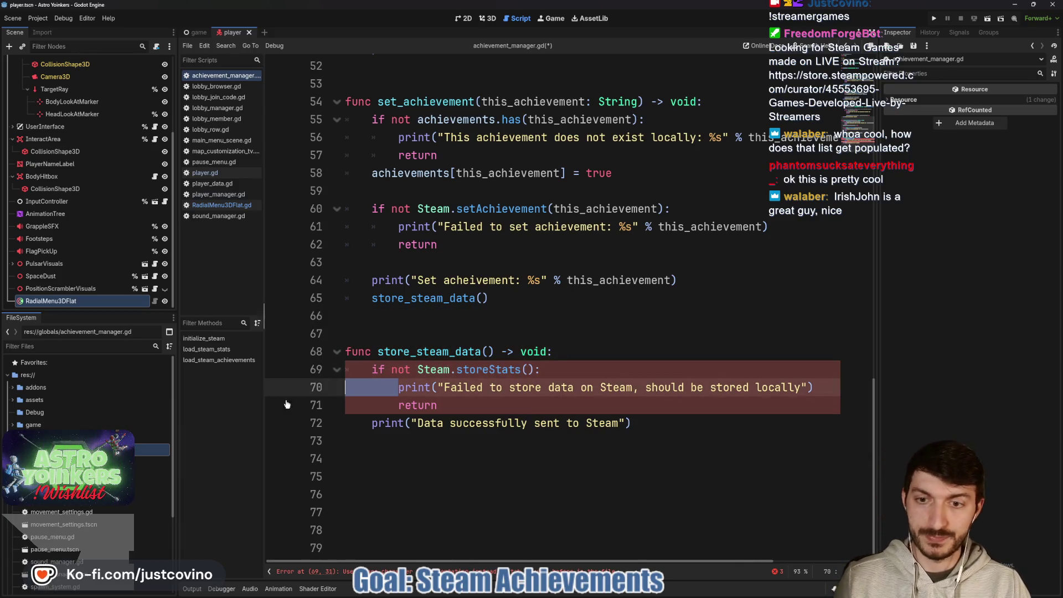
drag(396, 406, 280, 403)
key(Tab)
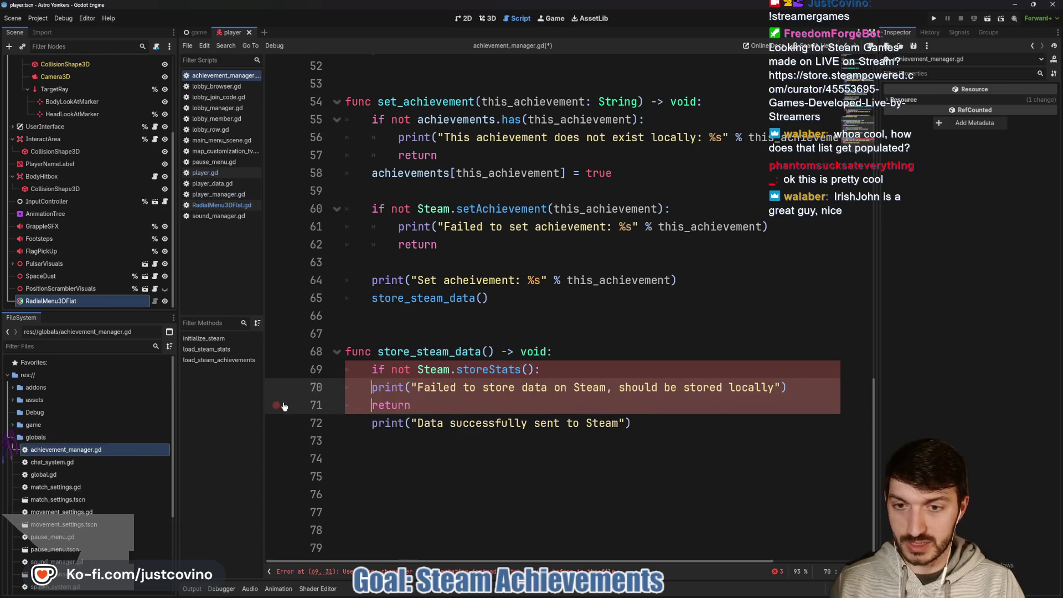
drag(371, 424, 253, 427)
key(Tab)
click(522, 405)
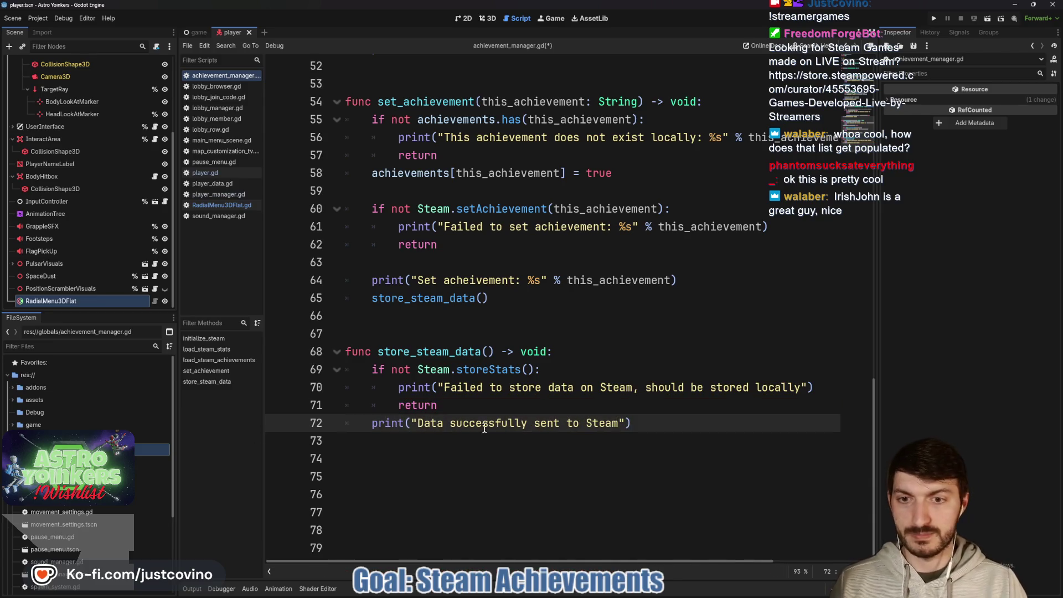
Save achievement_manager.gd and look over the set_achievement function and its this_achievement argument
key(ctrl+s)
scroll(500, 344, up, 4)
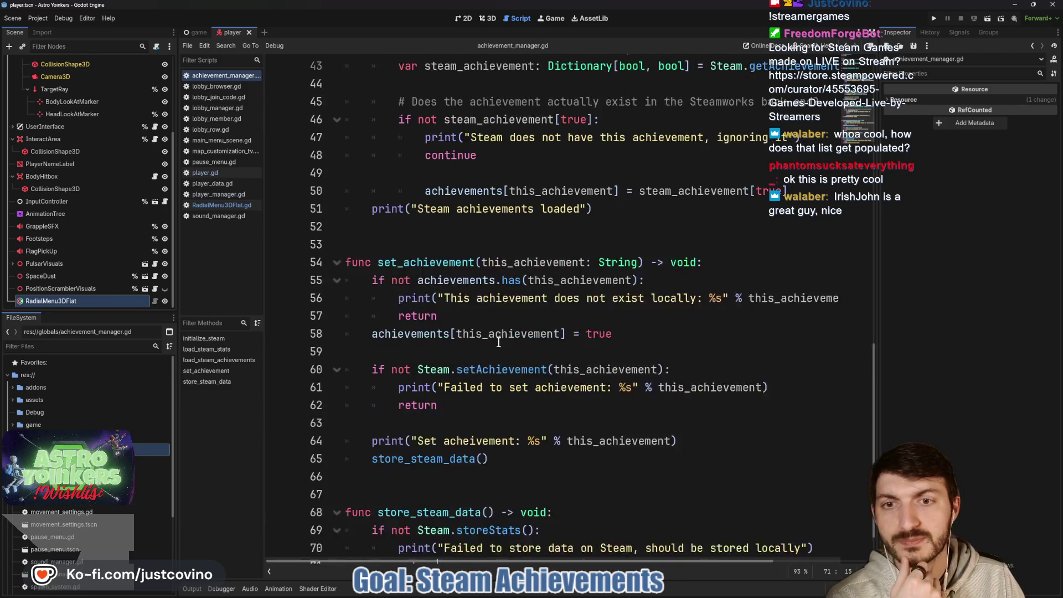
scroll(500, 344, down, 1)
double_click(427, 262)
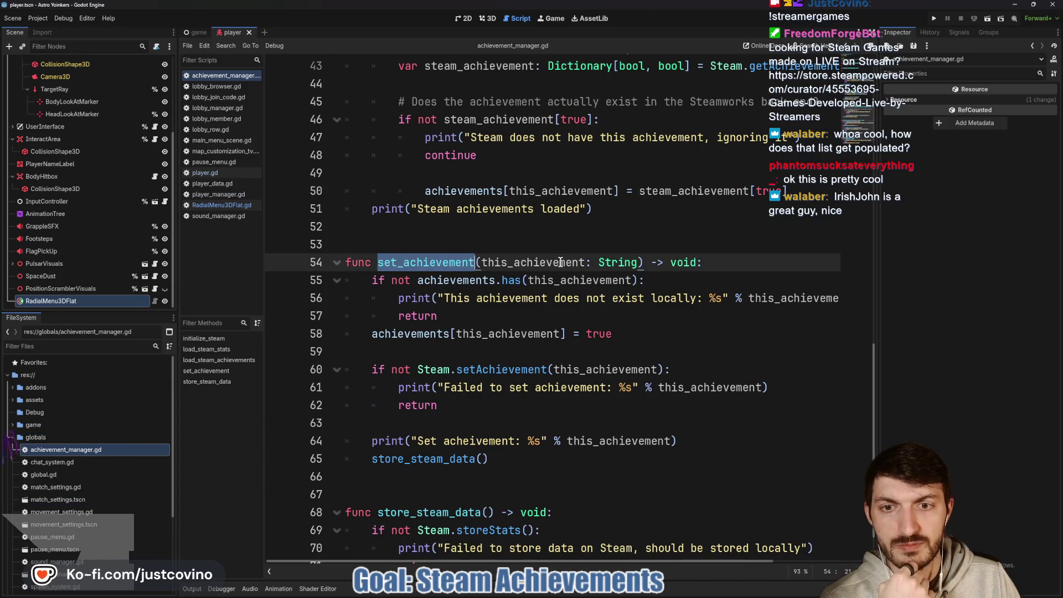
double_click(588, 282)
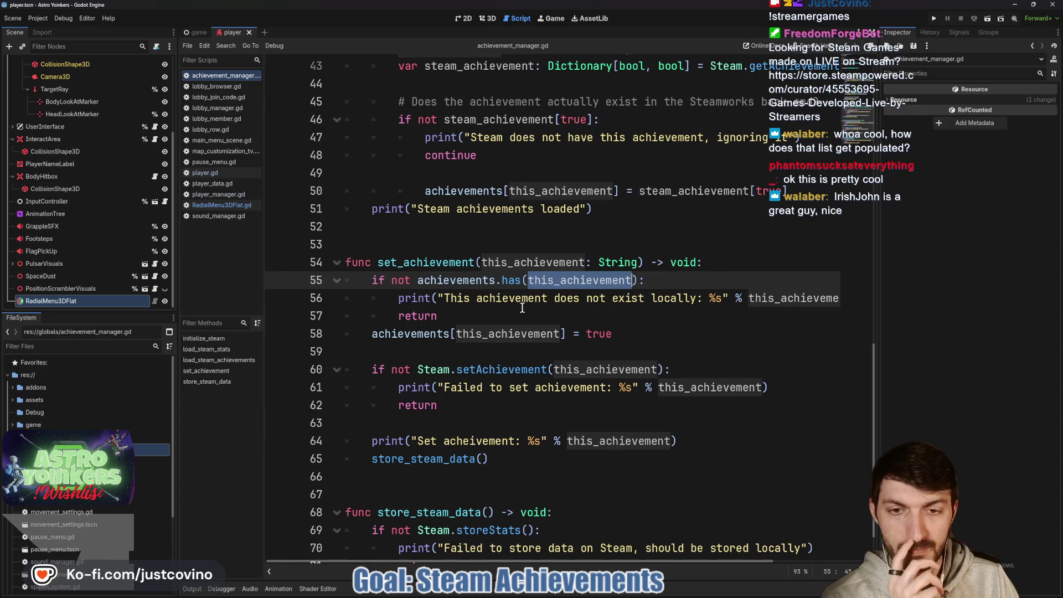
scroll(532, 335, right, 2)
scroll(553, 329, left, 2)
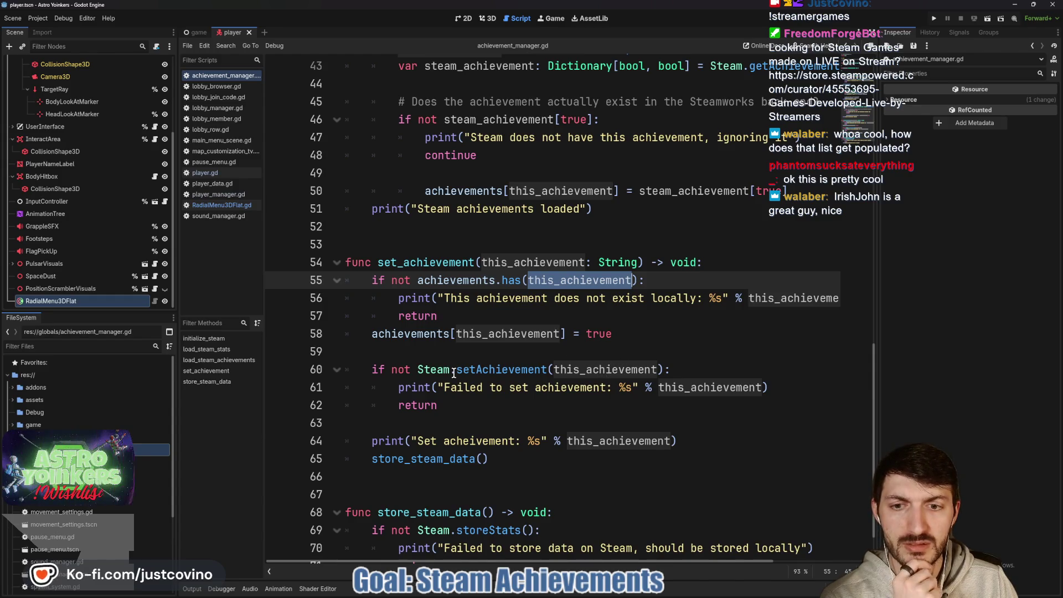
scroll(453, 373, down, 1)
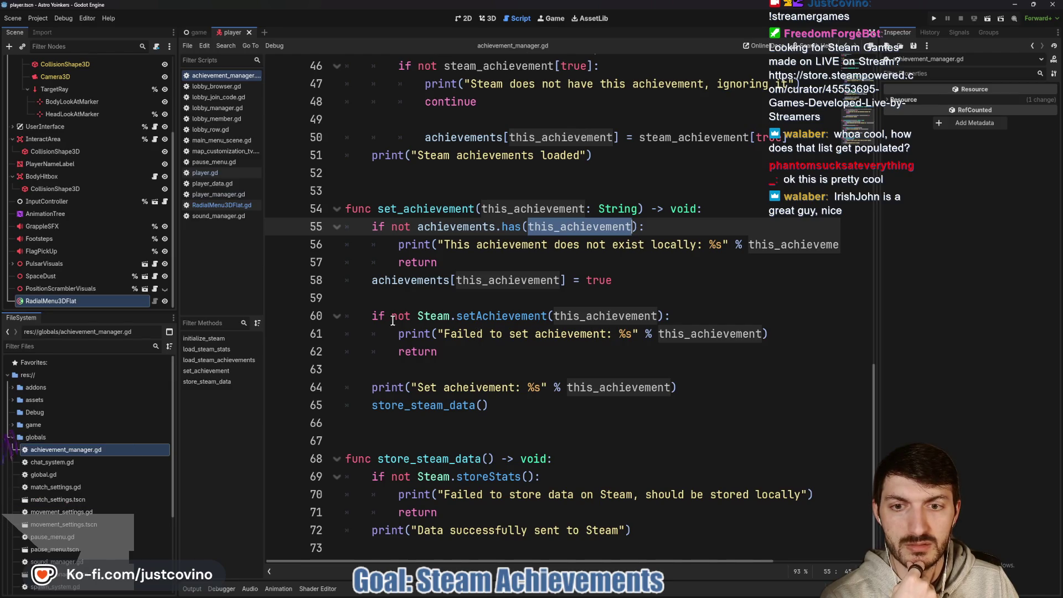
mouse_move(489, 320)
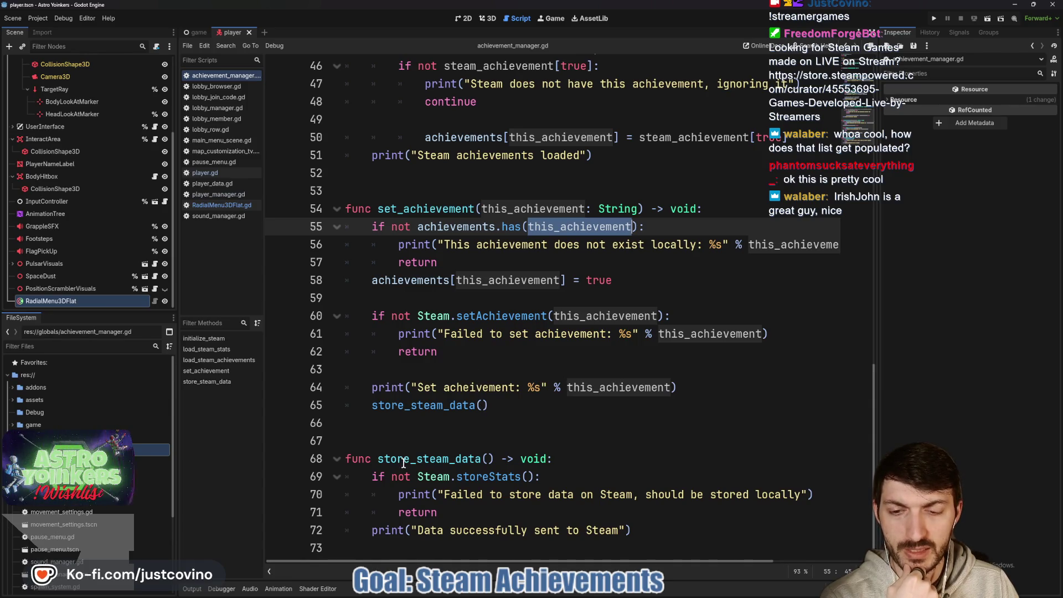
Scroll back up the script to the empty line 28 above load_steam_stats()
click(382, 194)
scroll(512, 322, up, 1)
scroll(512, 322, down, 1)
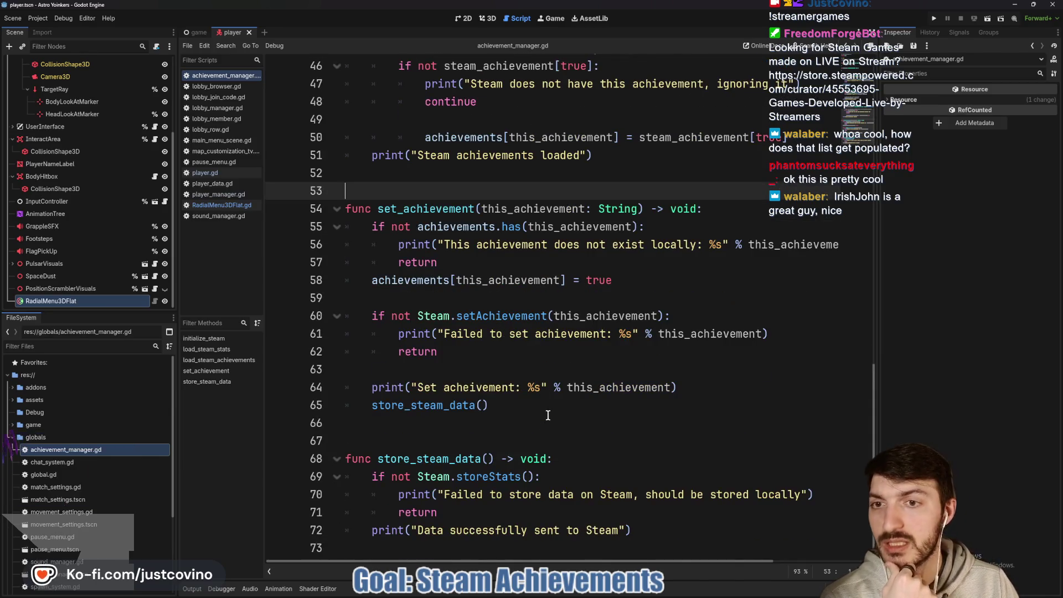
scroll(546, 415, up, 5)
scroll(509, 357, up, 1)
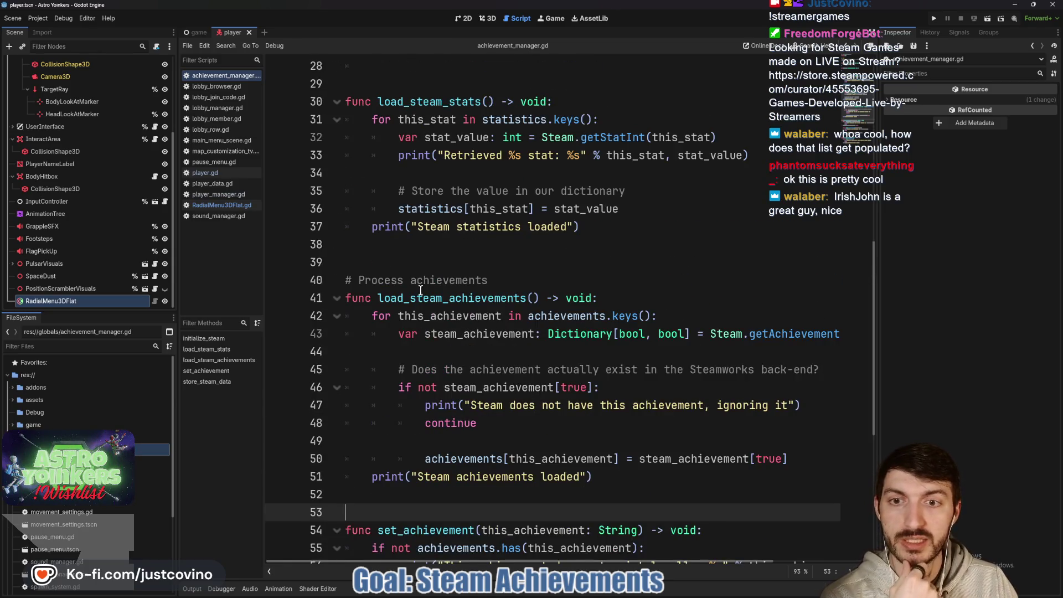
scroll(433, 309, up, 3)
click(362, 224)
Uncomment the load_steam_achievements() call and remove the stray blank lines around line 28
key(BackSpace)
key(BackSpace)
key(BackSpace)
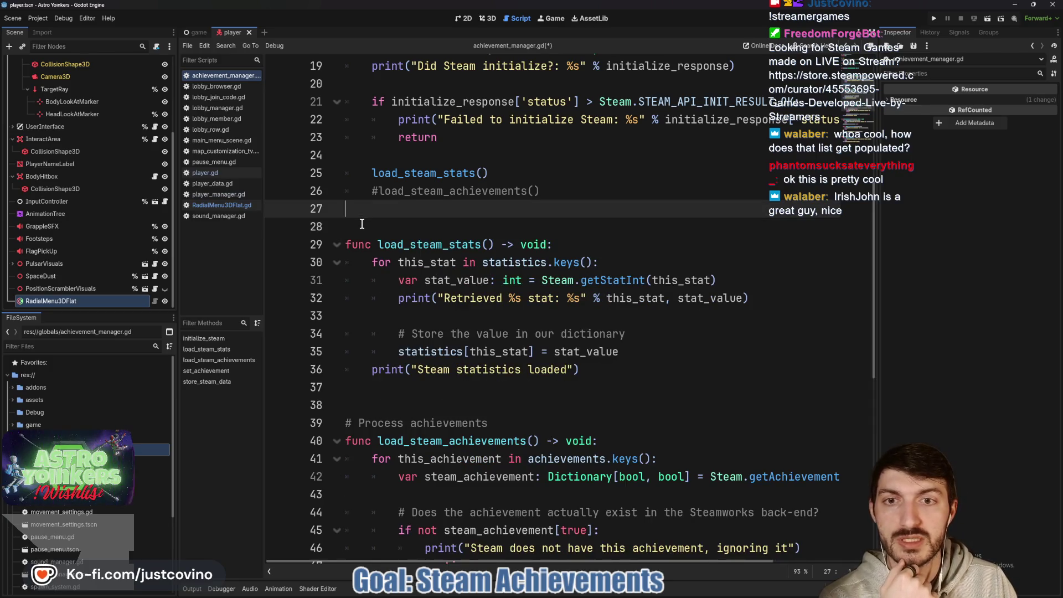
click(378, 191)
key(BackSpace)
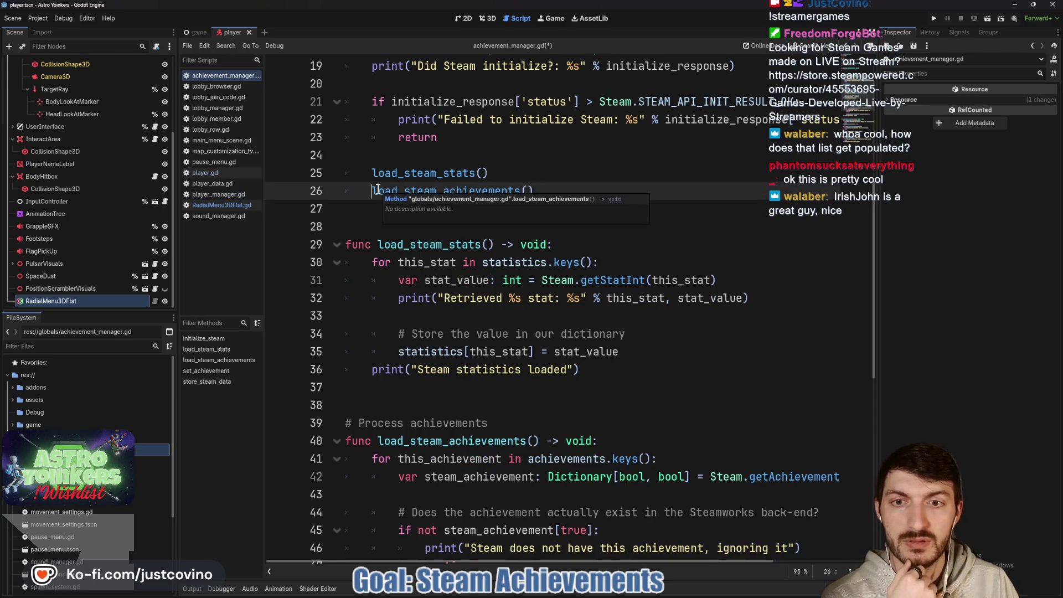
click(357, 228)
Look over the rest of the script, then switch to the GodotSteam Setting Achievements docs
scroll(431, 124, down, 5)
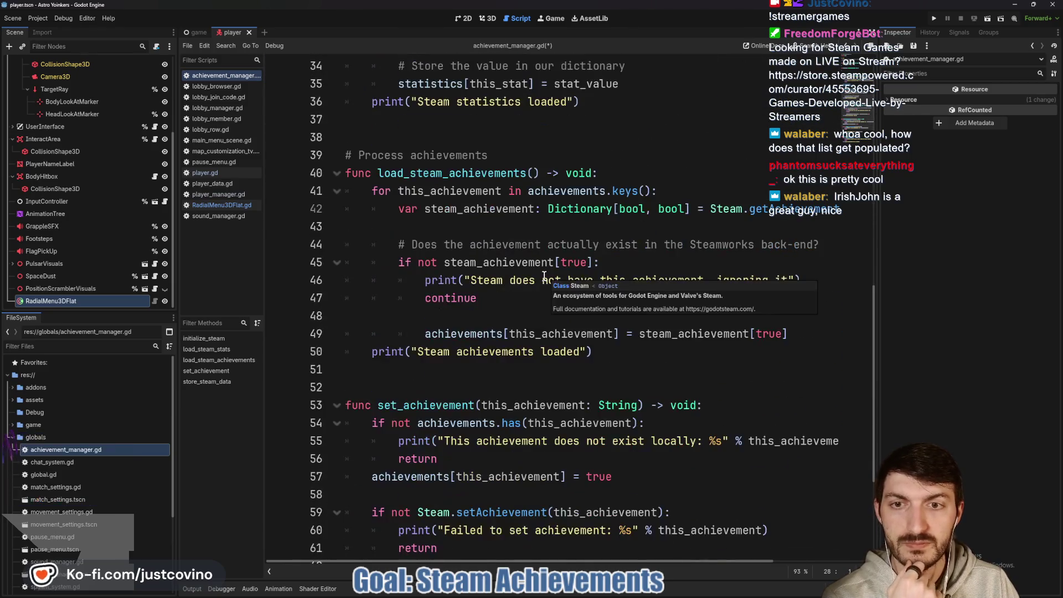
click(432, 137)
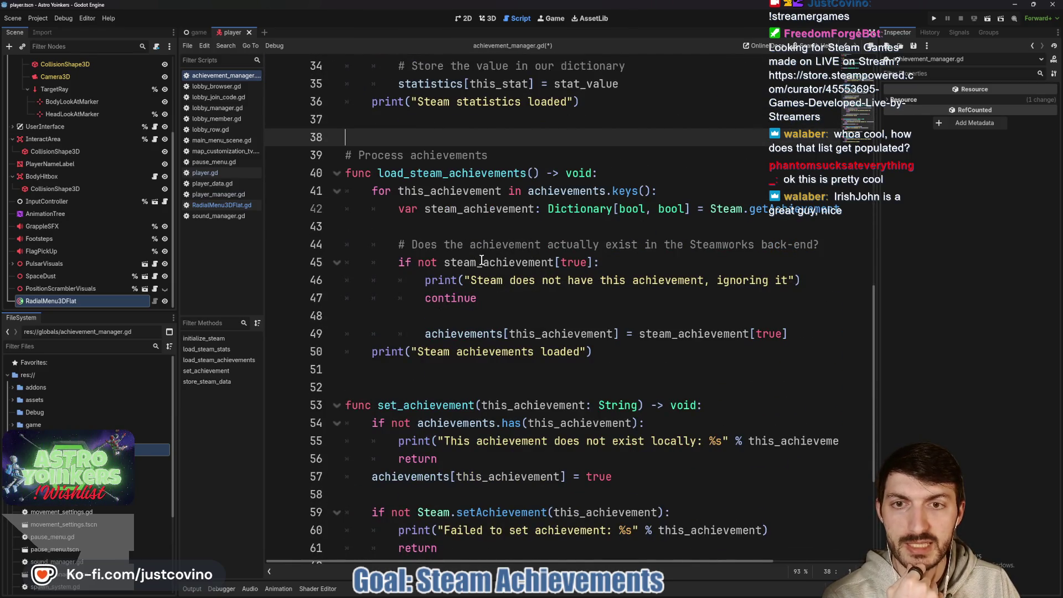
scroll(509, 230, up, 3)
scroll(521, 266, down, 7)
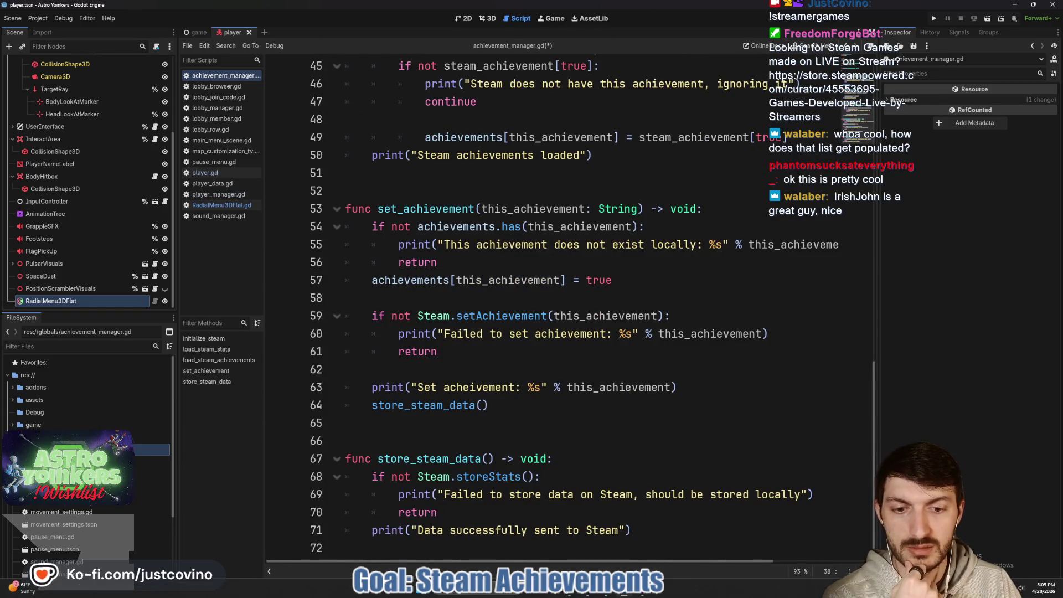
key(alt+Tab)
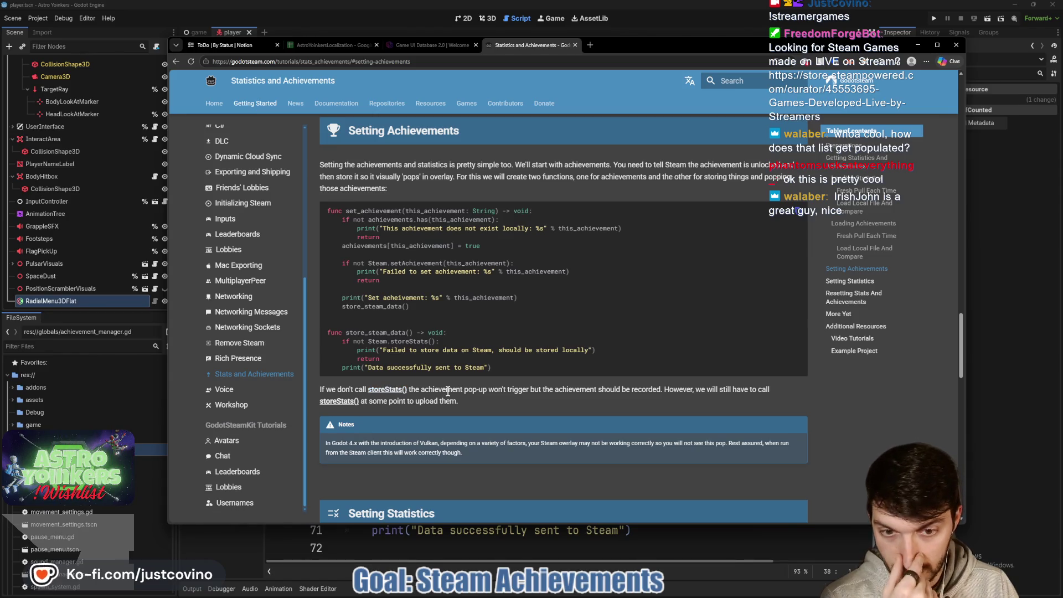
Compare the docs' set_achievement and store_steam_data example code, then return to the script
scroll(516, 391, down, 1)
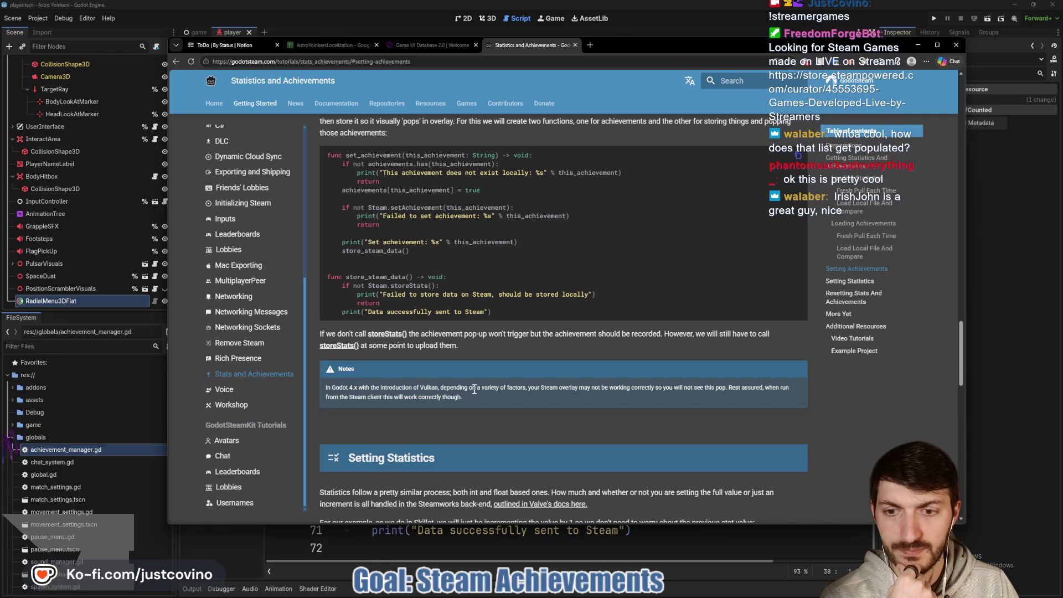
scroll(483, 346, down, 3)
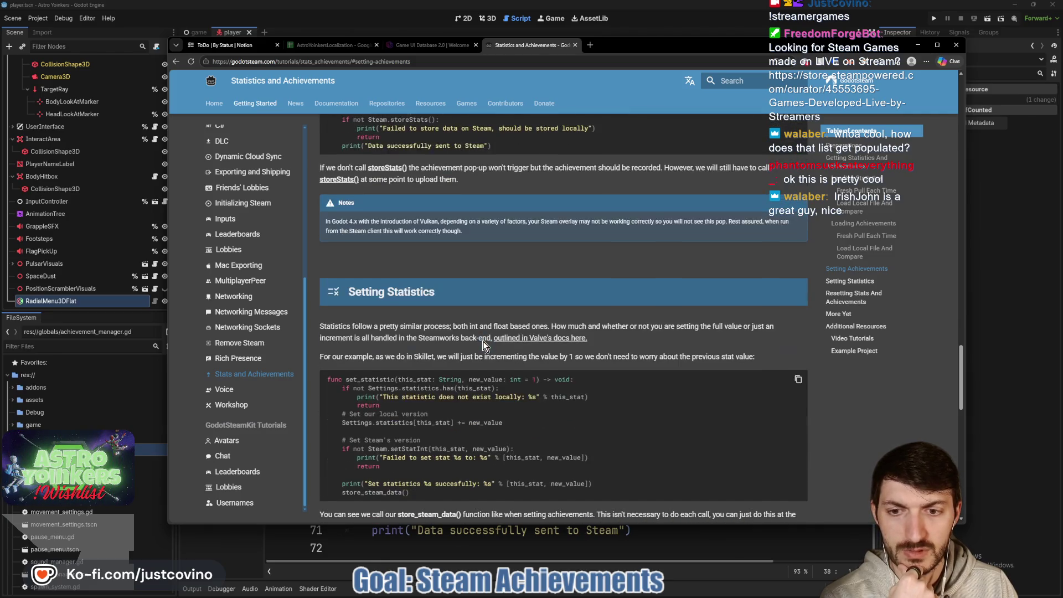
scroll(427, 395, up, 2)
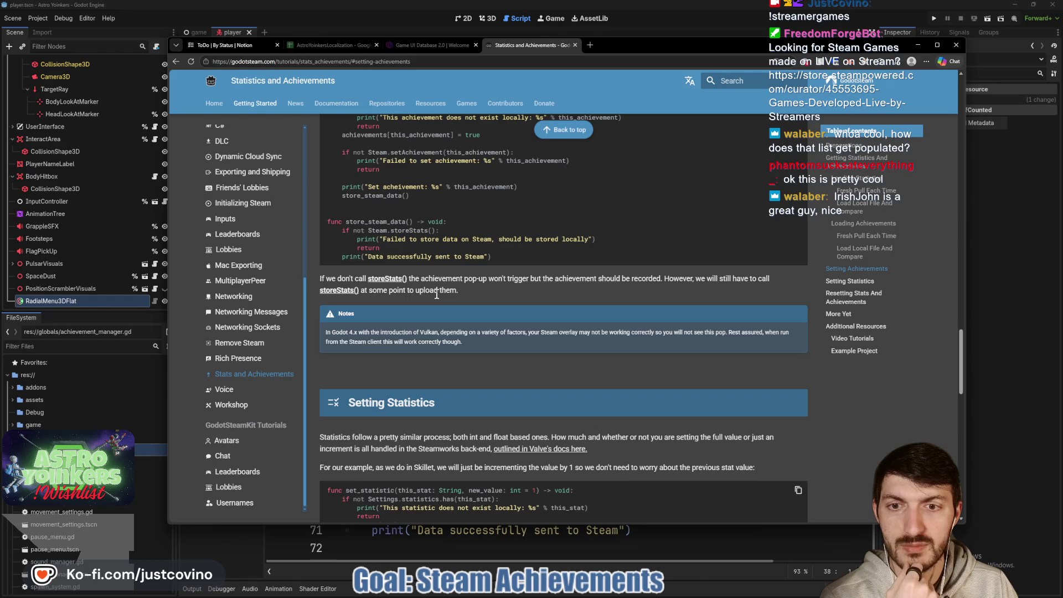
scroll(437, 295, up, 2)
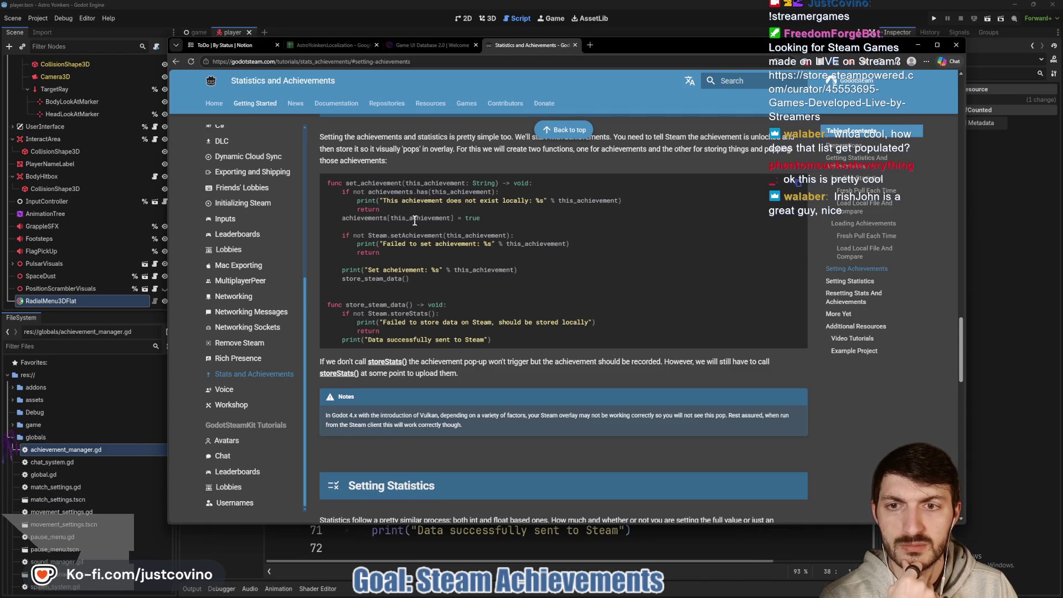
key(alt+Tab)
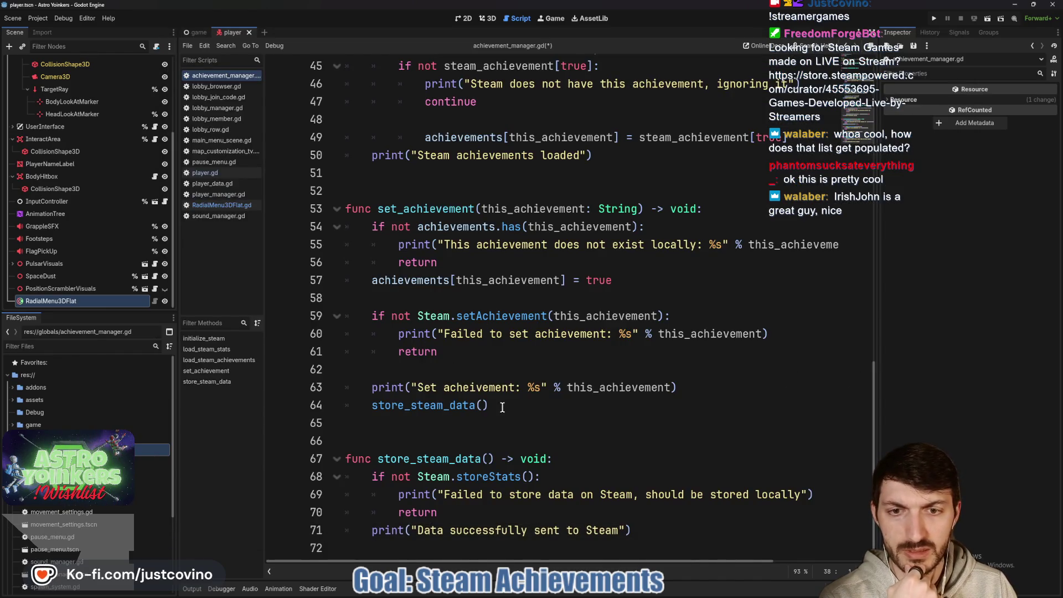
double_click(463, 411)
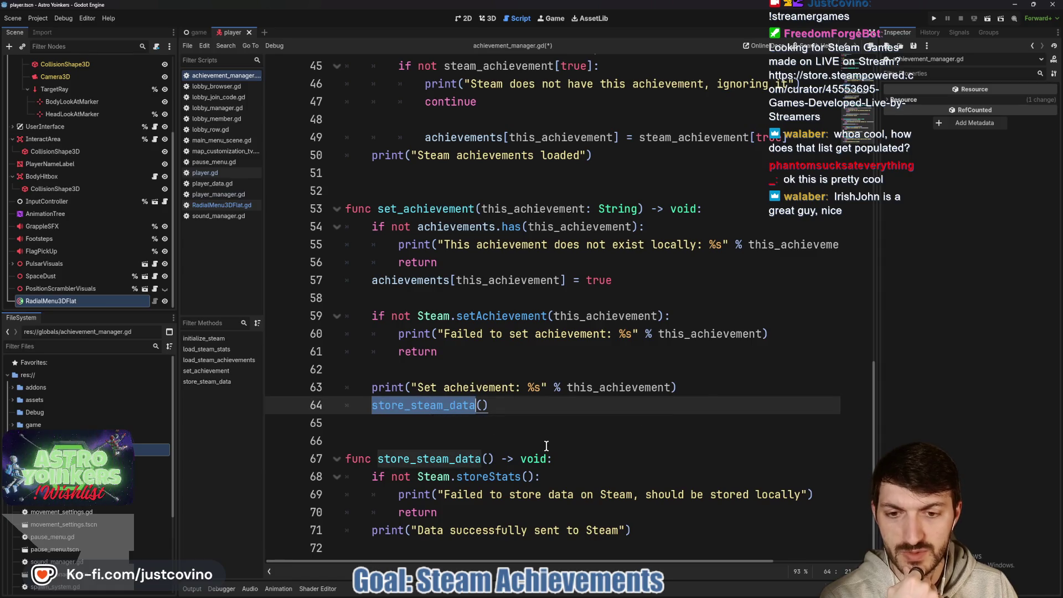
double_click(467, 478)
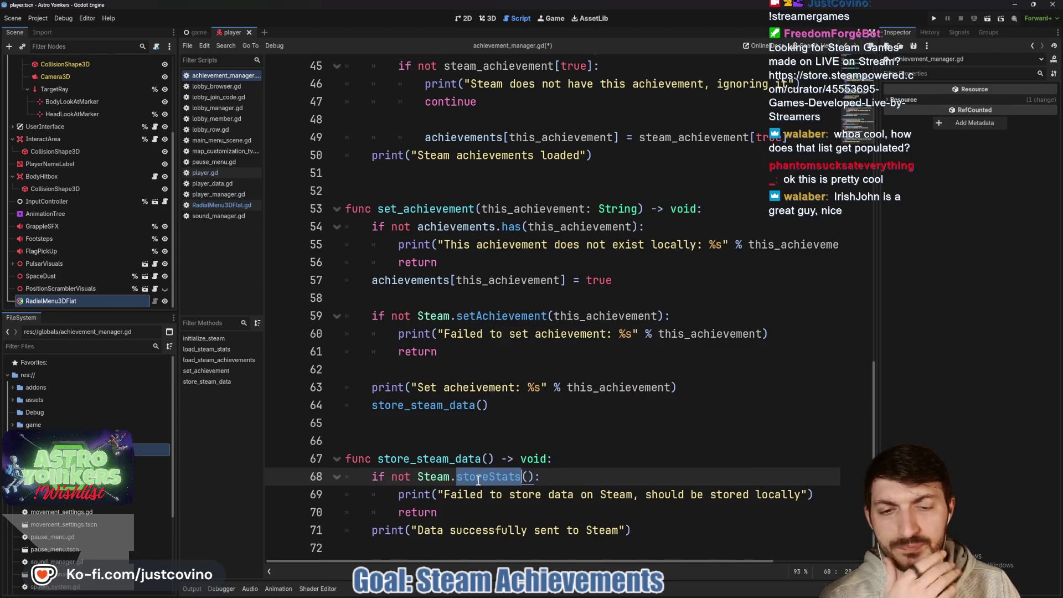
mouse_move(479, 480)
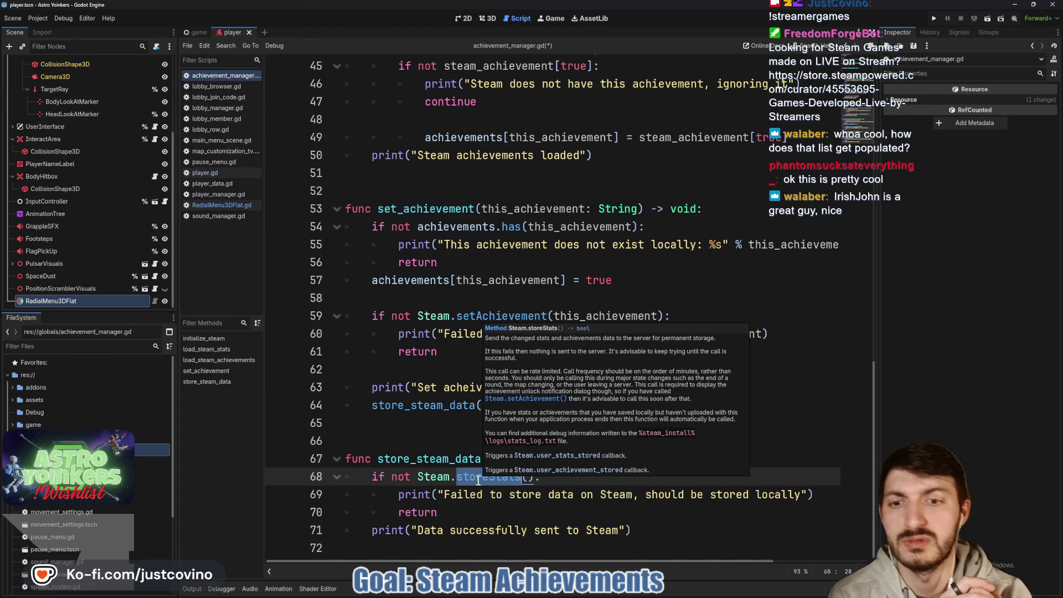
click(416, 441)
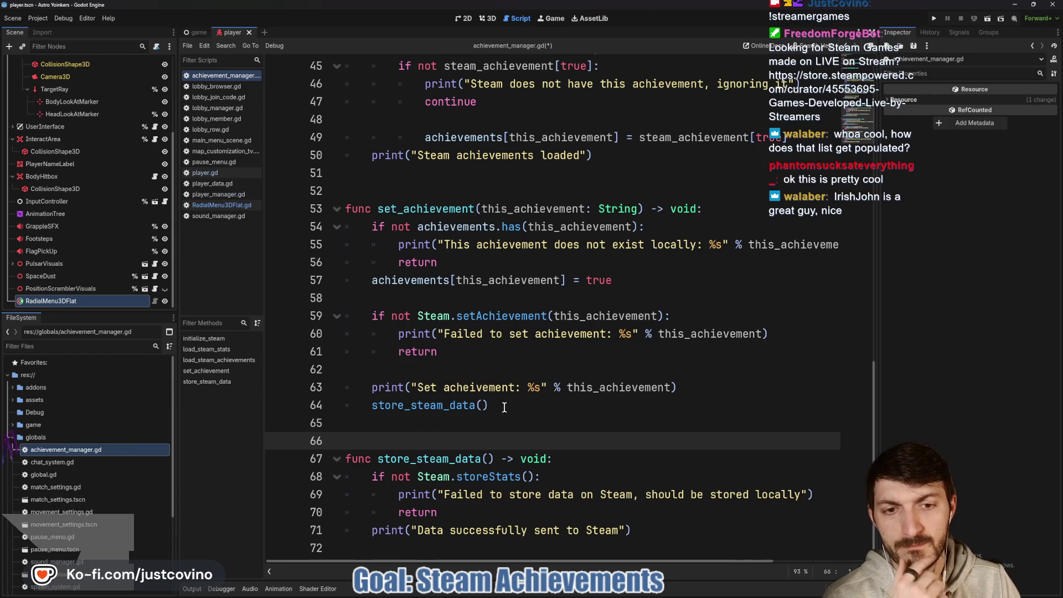
click(416, 193)
text(##)
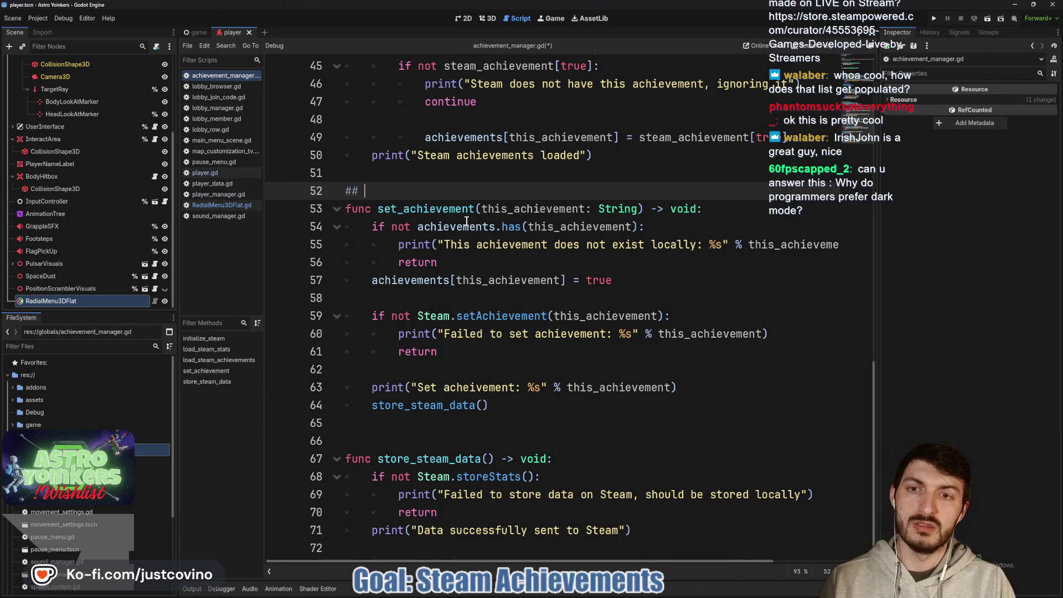
Add the comment '## This is called when an achievement wants to be set ##' above set_achievement and save
text(This)
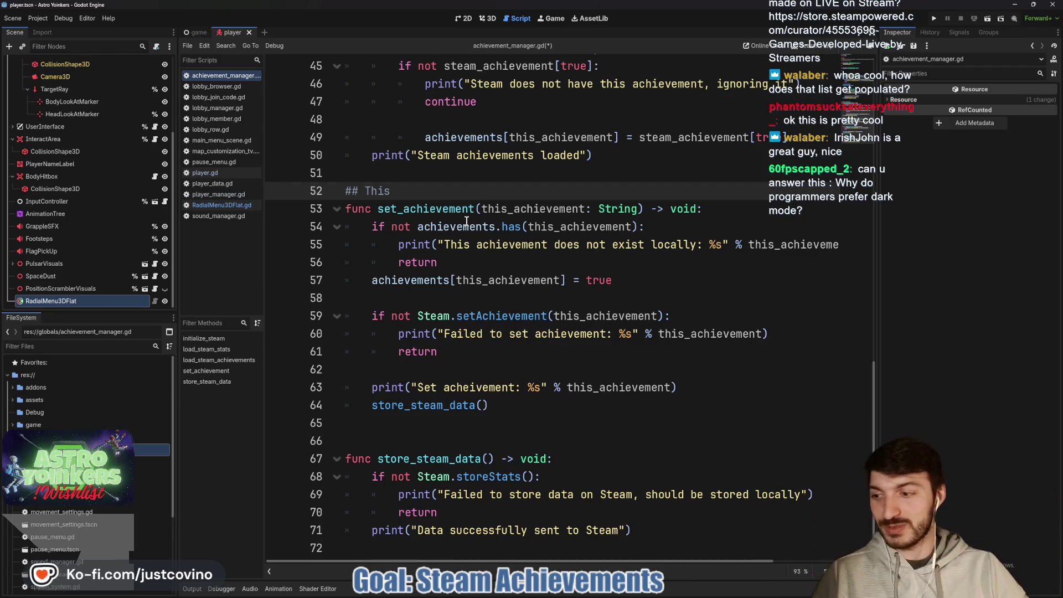
mouse_move(512, 222)
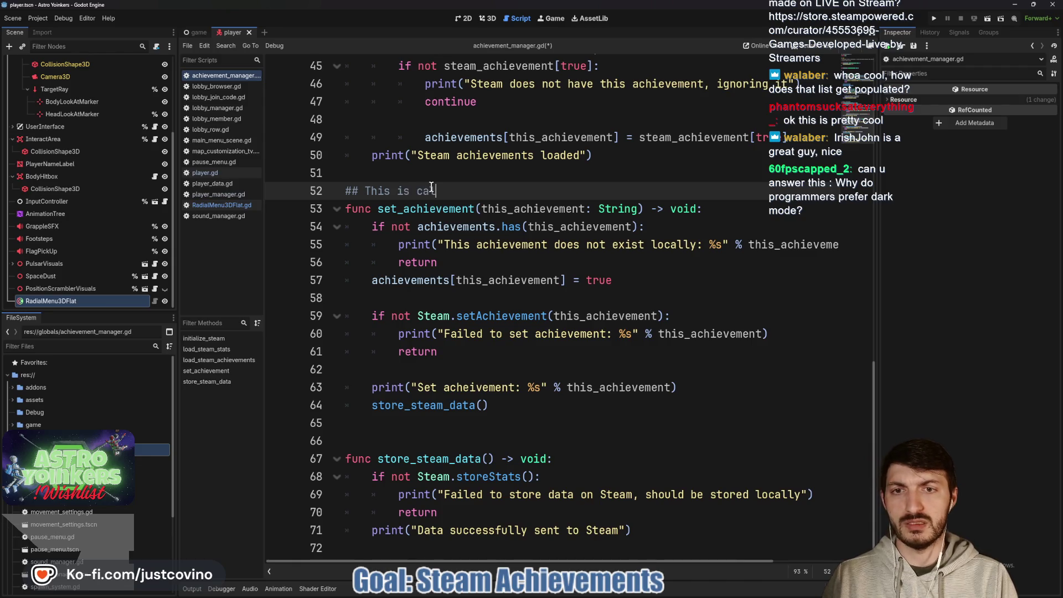
text(lled when a)
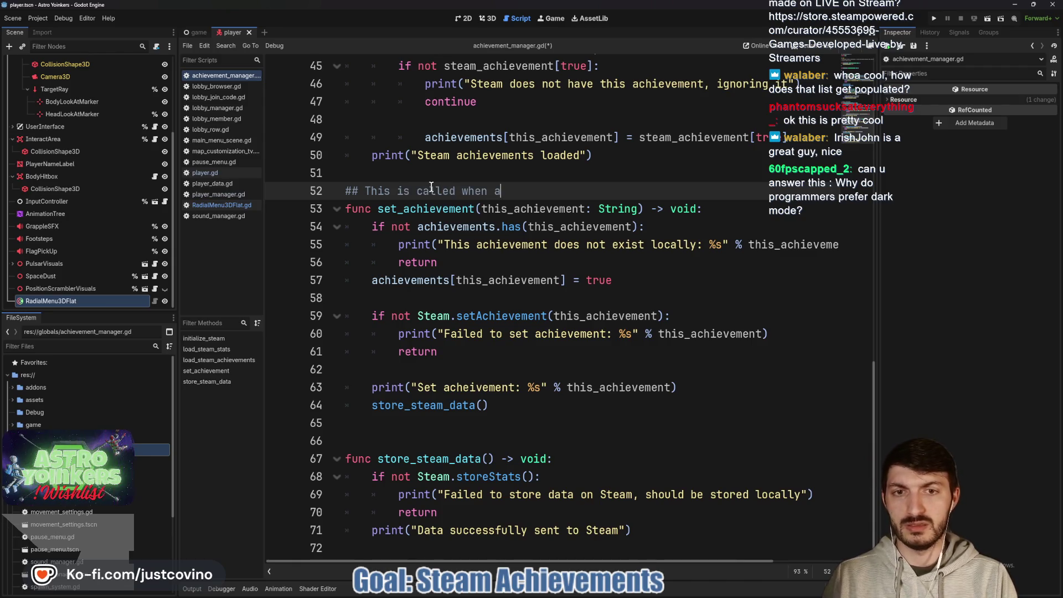
text(n achievement wants to be set)
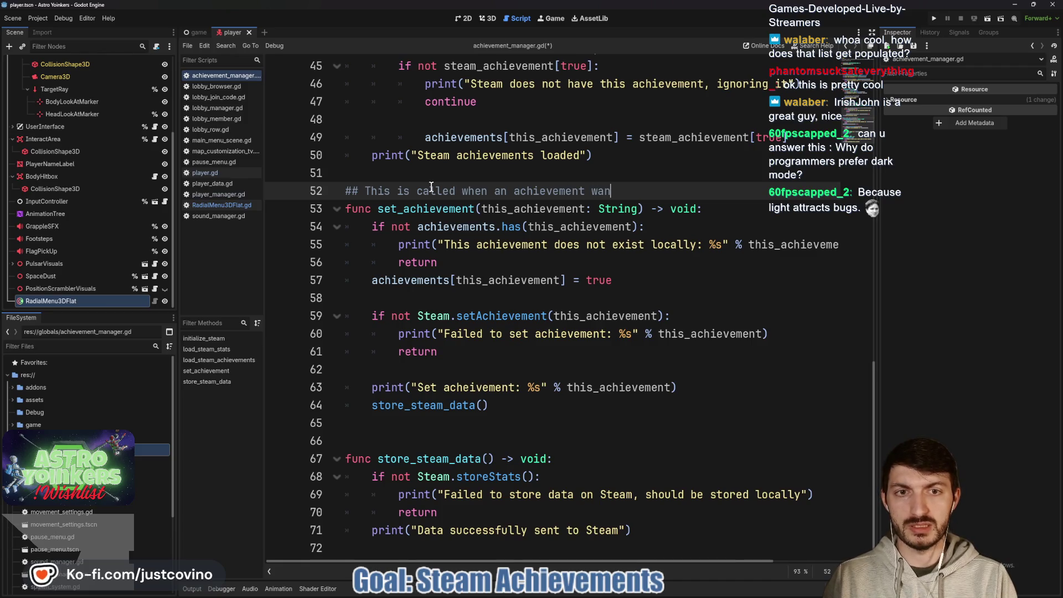
text( ##)
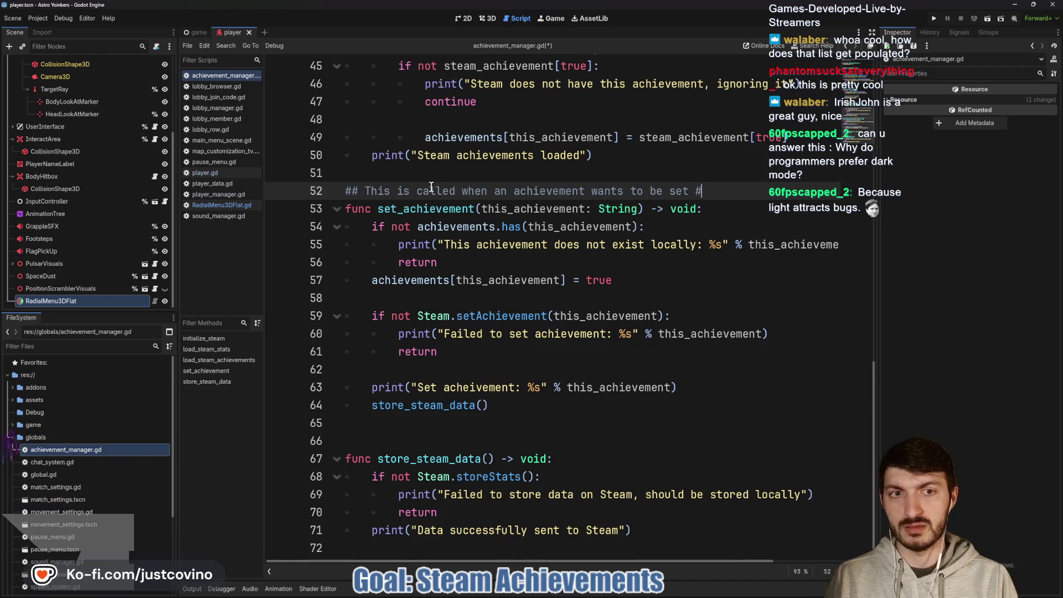
click(413, 173)
key(Return)
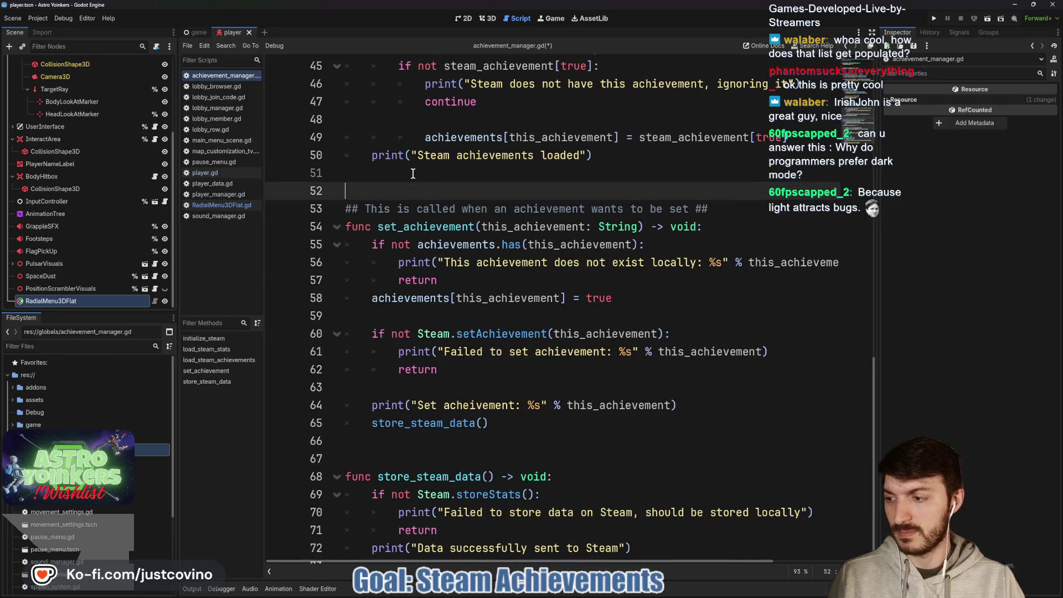
key(ctrl+s)
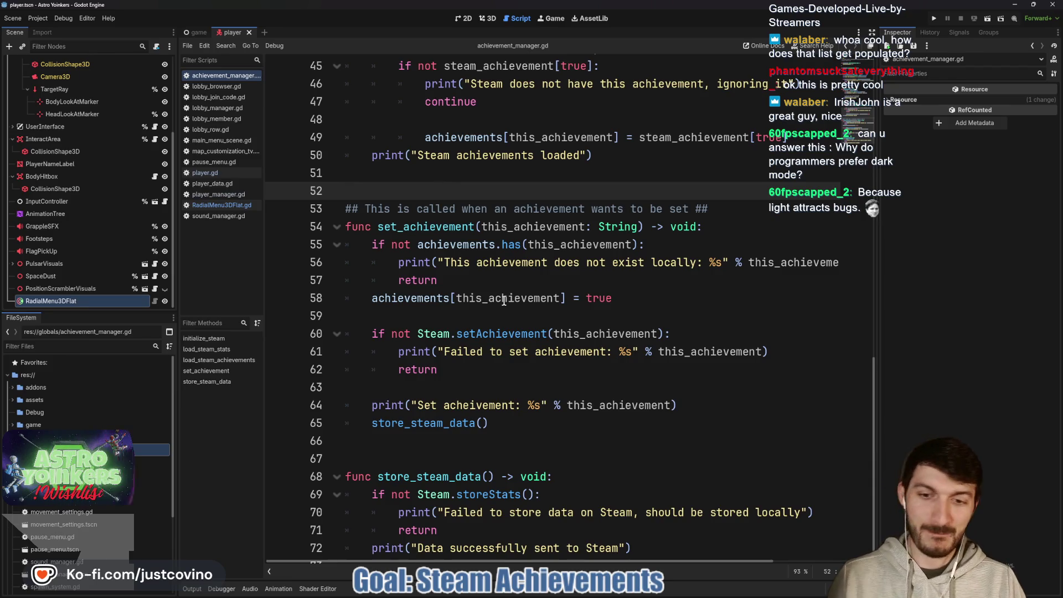
Scroll down to review the set_achievement function body
scroll(485, 379, down, 1)
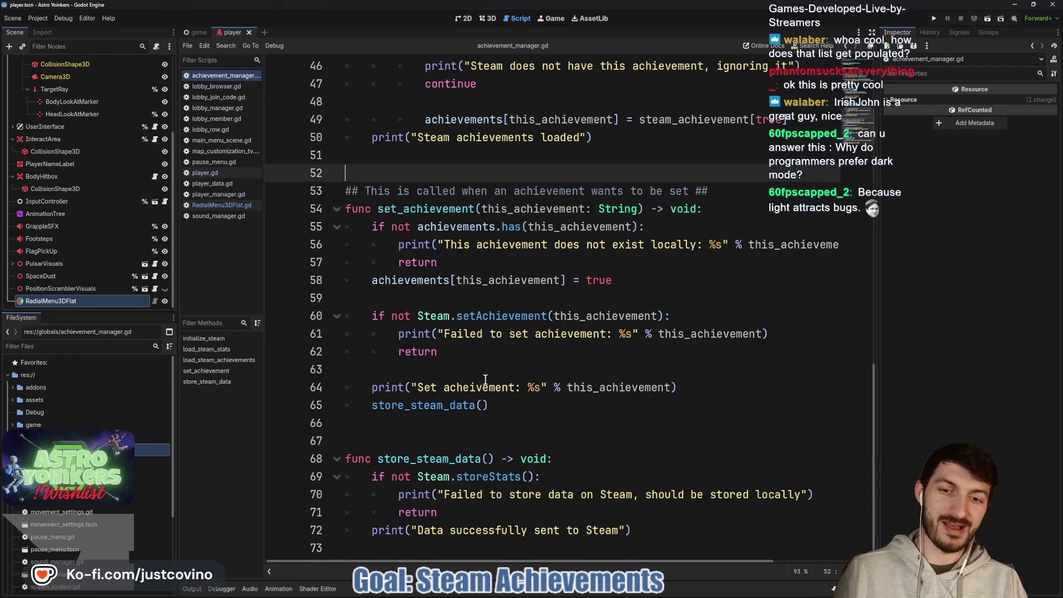
click(439, 366)
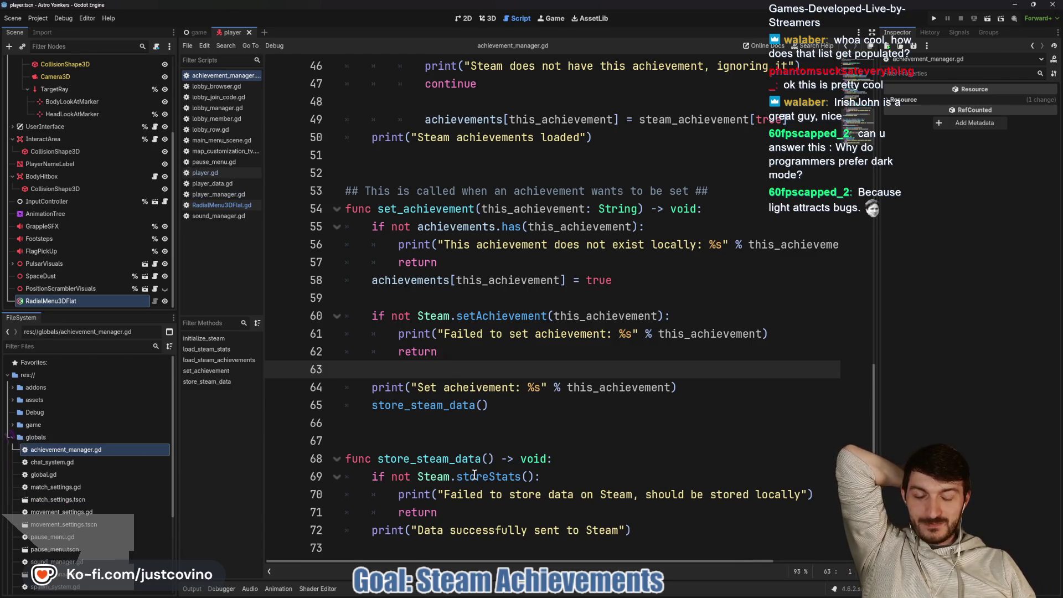
double_click(411, 209)
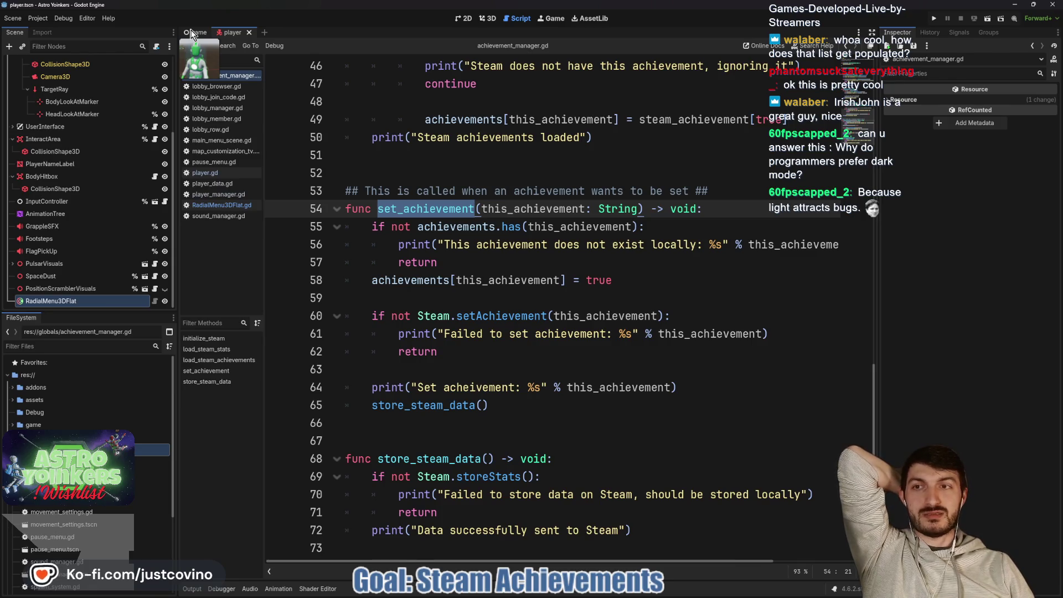
Filter the FileSystem for 'lobby', open lobby_scene.tscn and read through lobby_scene.gd
click(103, 345)
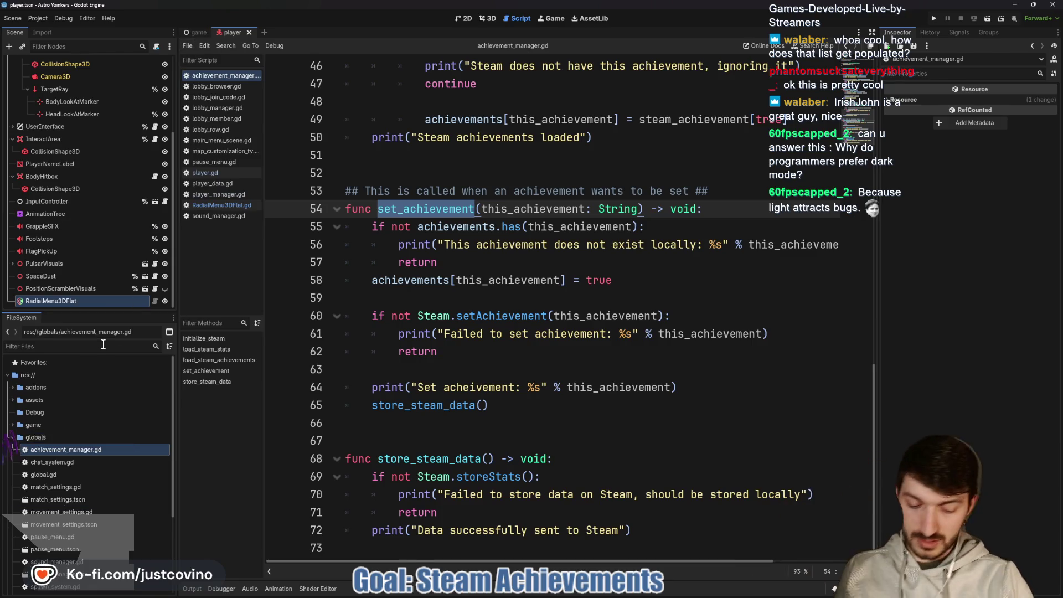
text(lobby)
scroll(88, 421, down, 5)
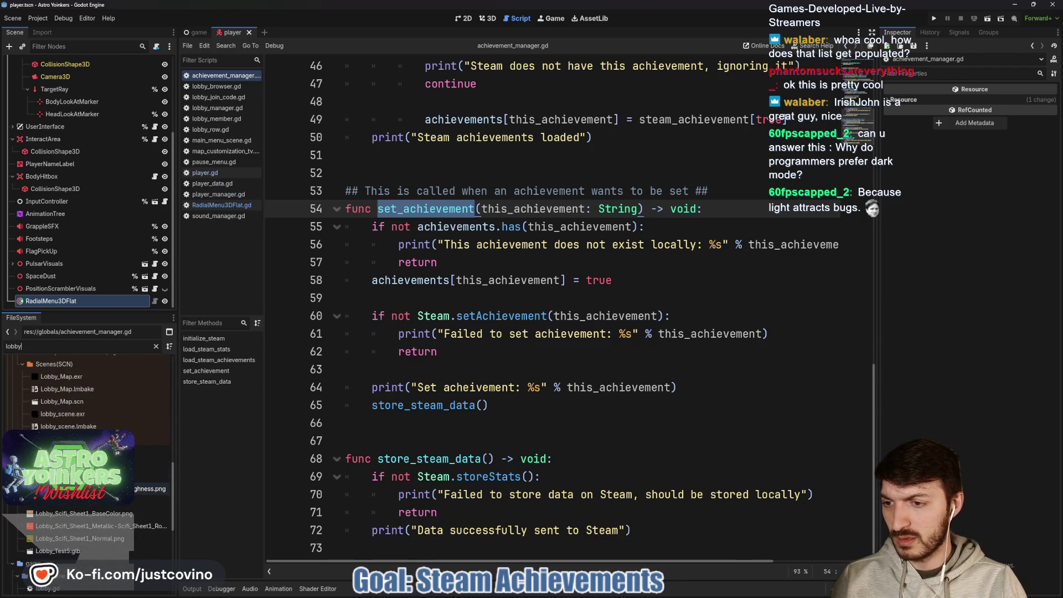
scroll(88, 515, down, 5)
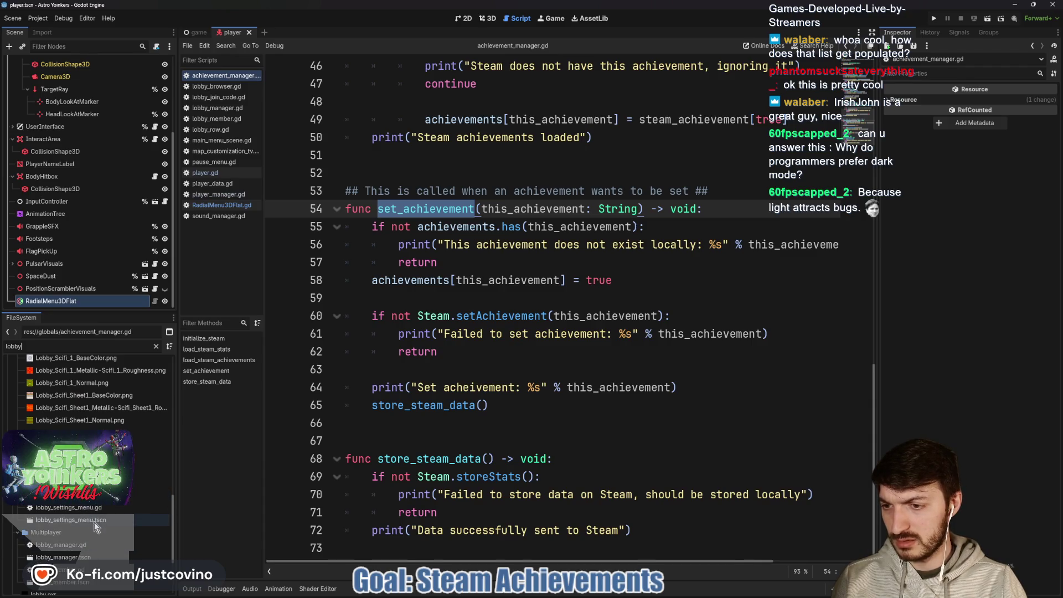
scroll(93, 521, down, 4)
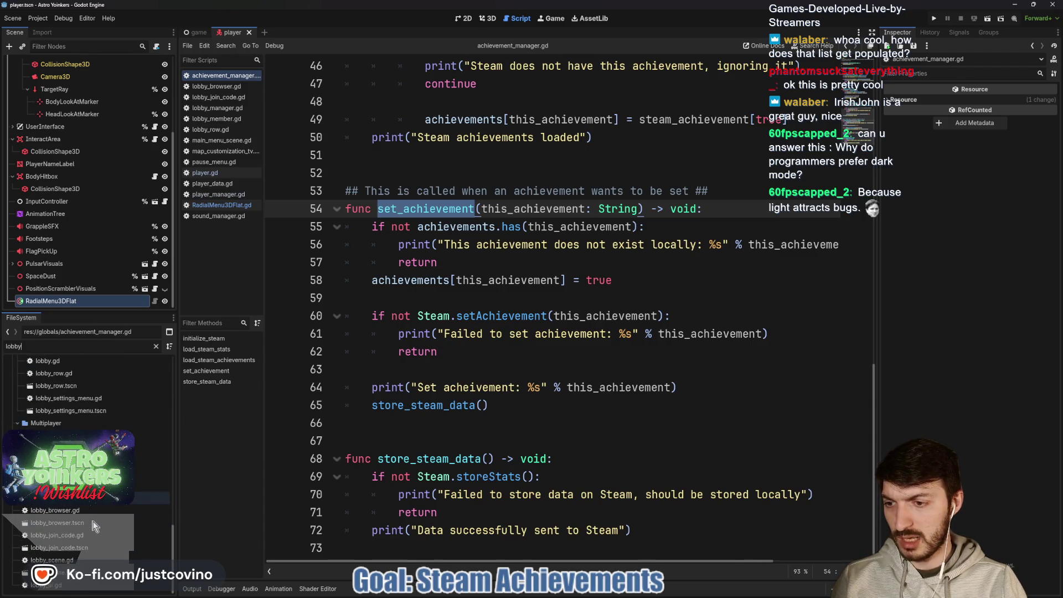
click(87, 573)
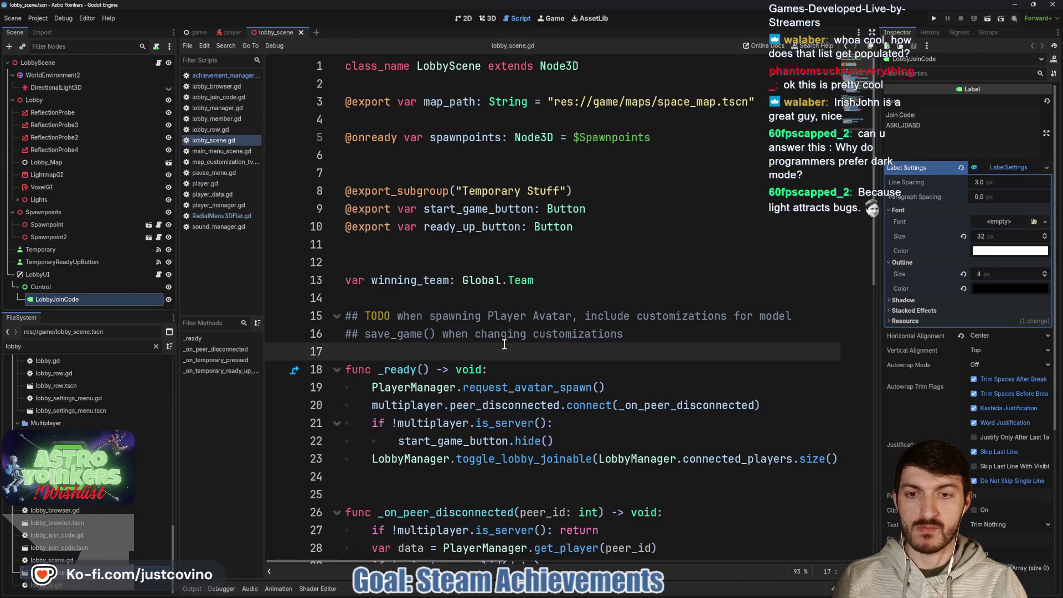
scroll(504, 344, down, 4)
scroll(458, 273, down, 1)
scroll(456, 269, up, 1)
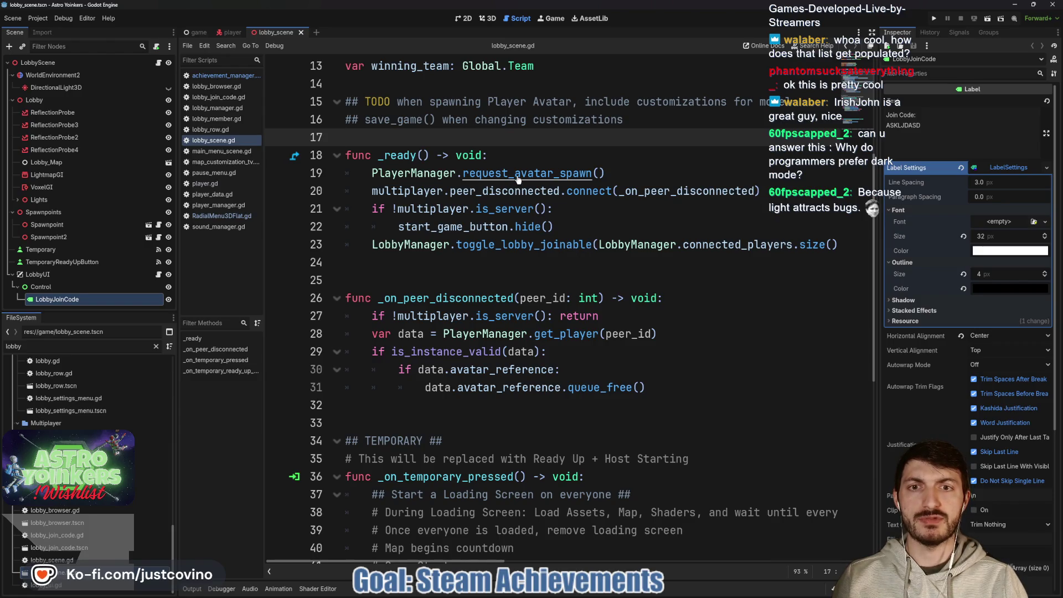
click(230, 32)
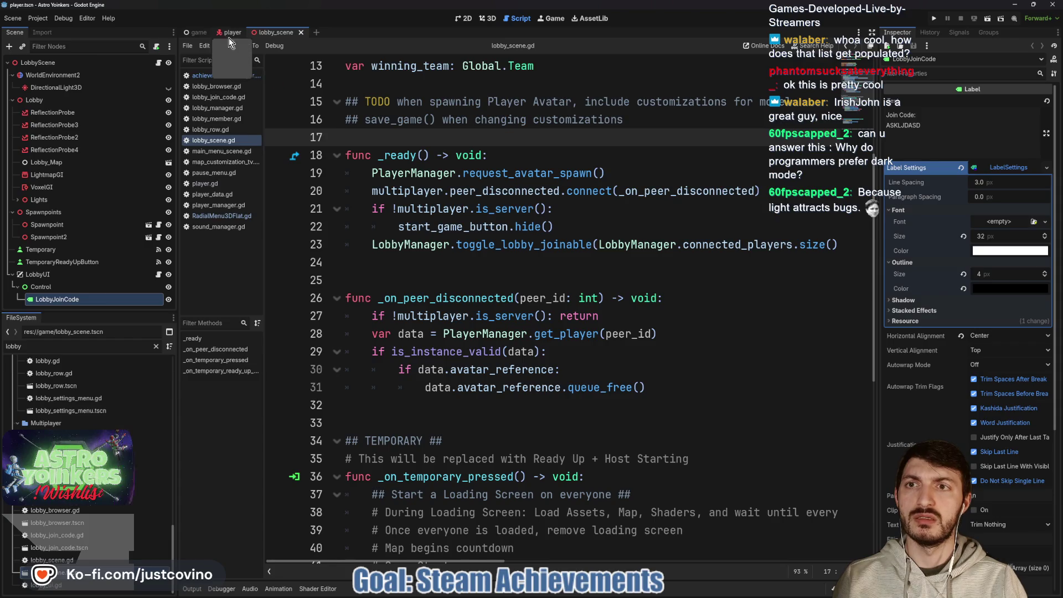
Add a '## TODO' comment line after the player's setup code in player.gd
scroll(99, 101, up, 5)
click(152, 63)
scroll(437, 277, down, 5)
scroll(437, 277, up, 5)
click(418, 297)
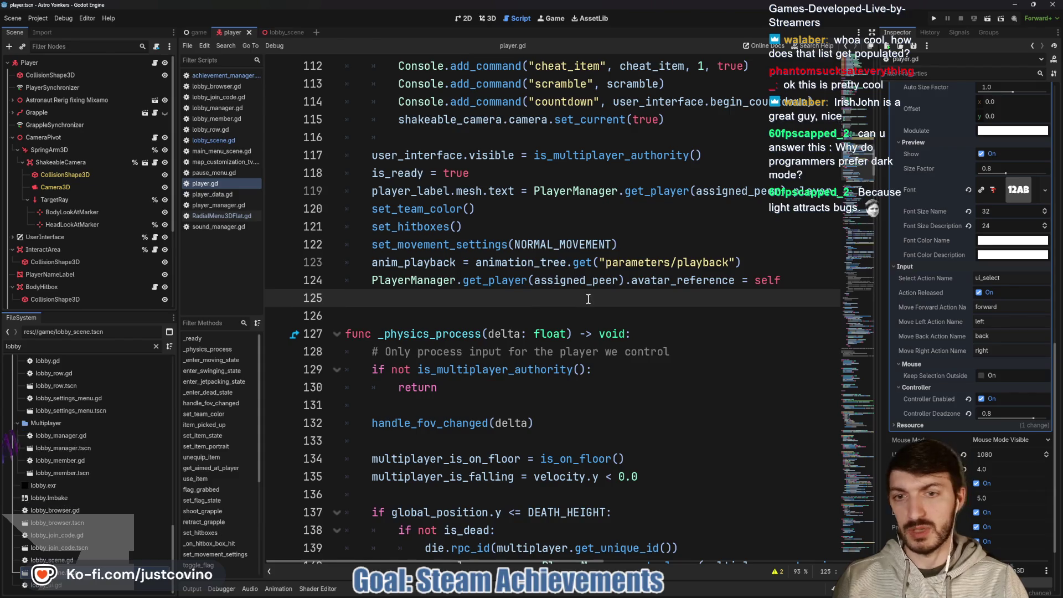
key(Return)
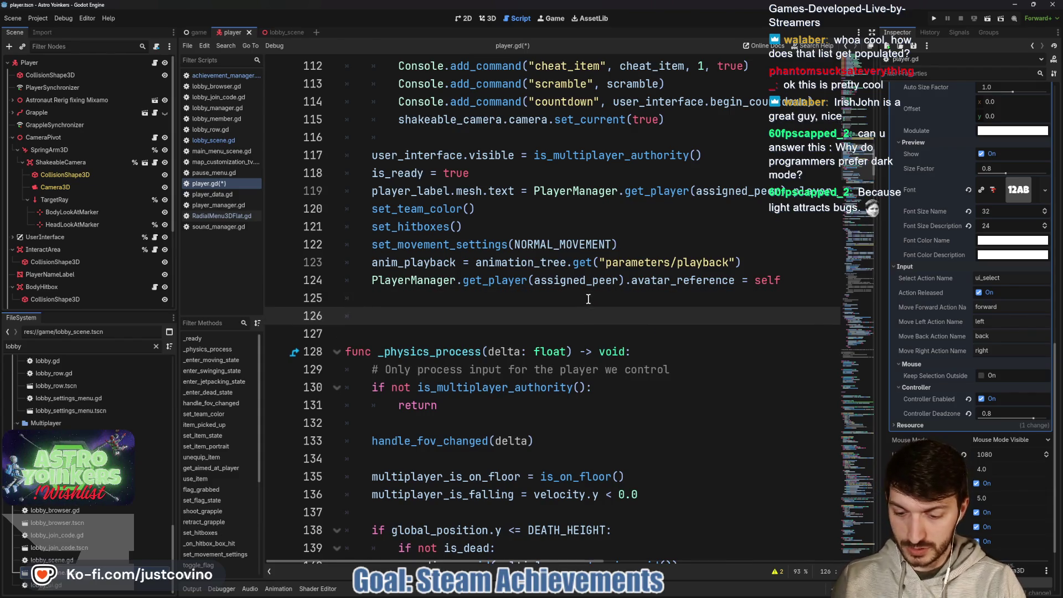
text(##)
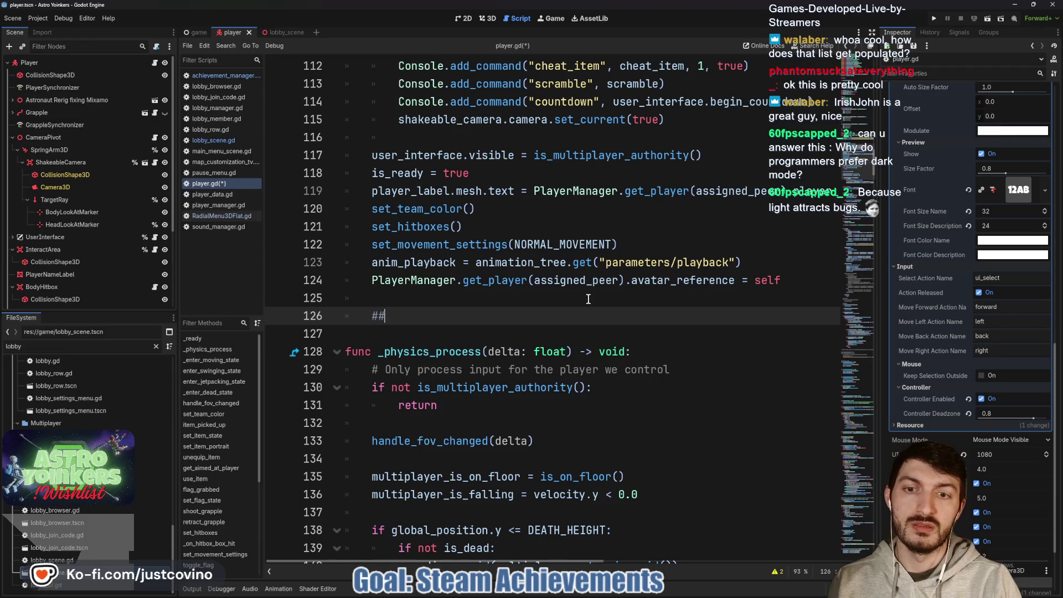
text( TODO Delete below)
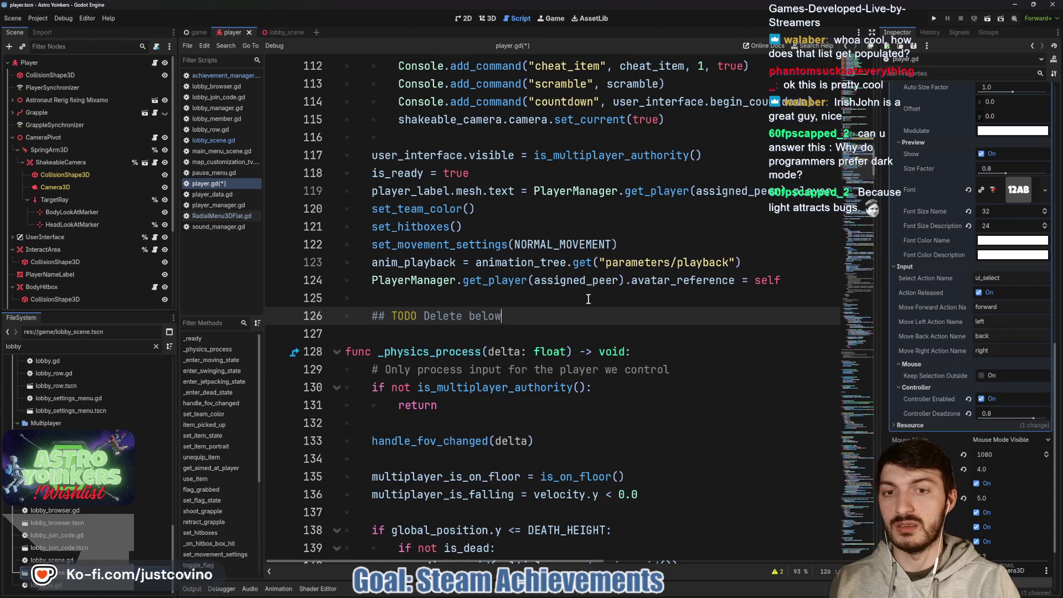
key(Return)
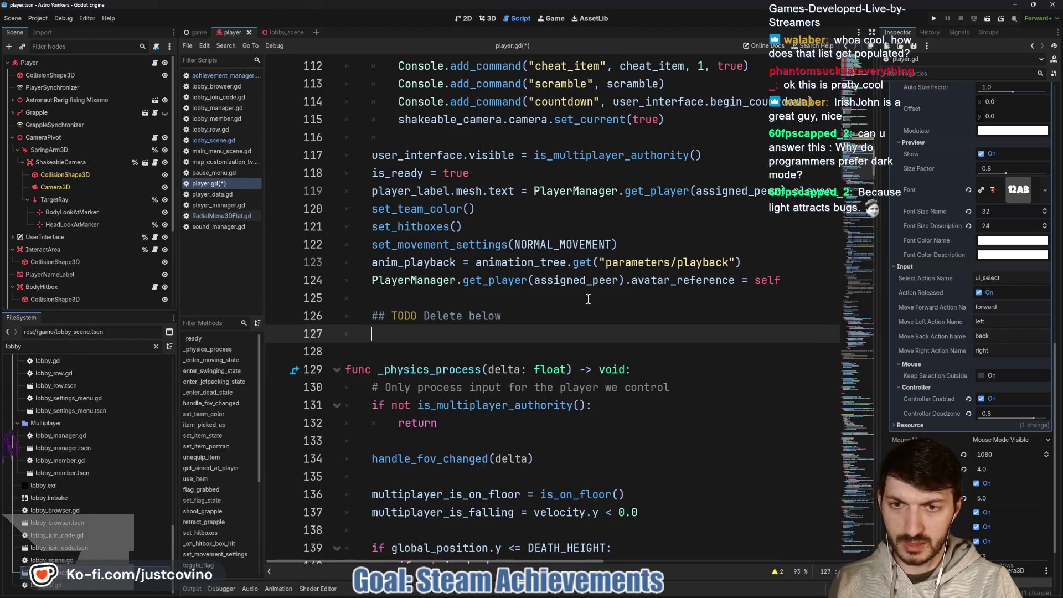
Write AchievementManager.set_achievement("TEST_ACHIEVEMENT") below the TODO and save player.gd
text(Ach)
key(Return)
text(.set)
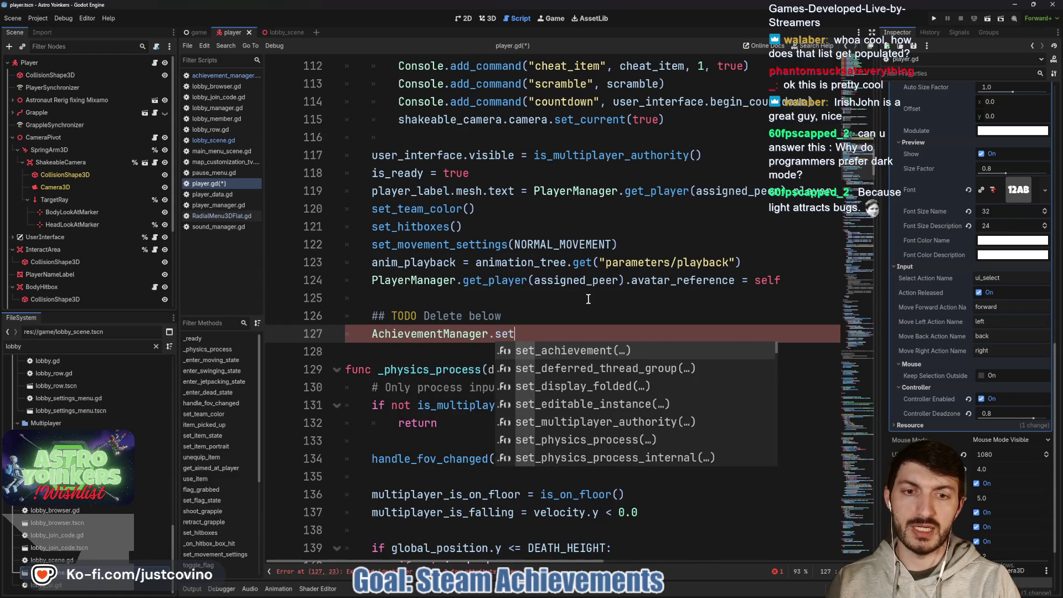
key(Return)
text("TEST_ACHIEVEMENT"))
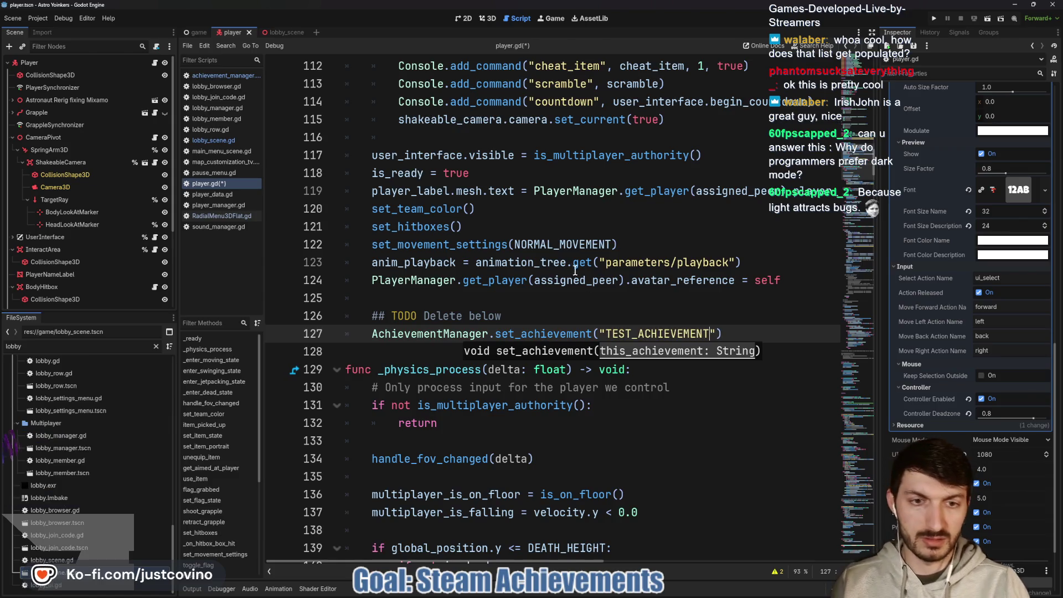
click(573, 313)
key(ctrl+s)
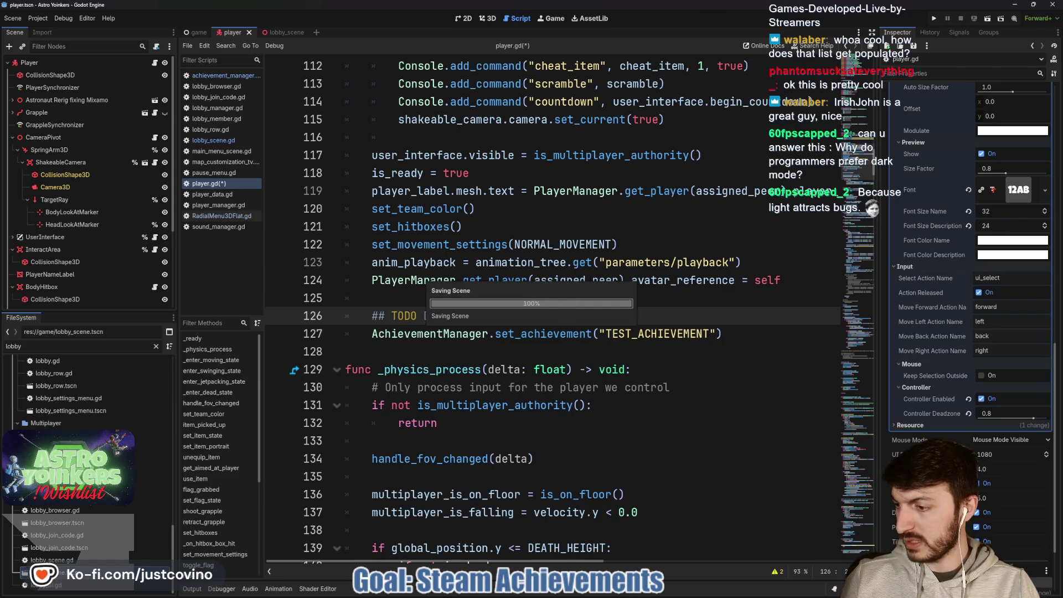
click(220, 77)
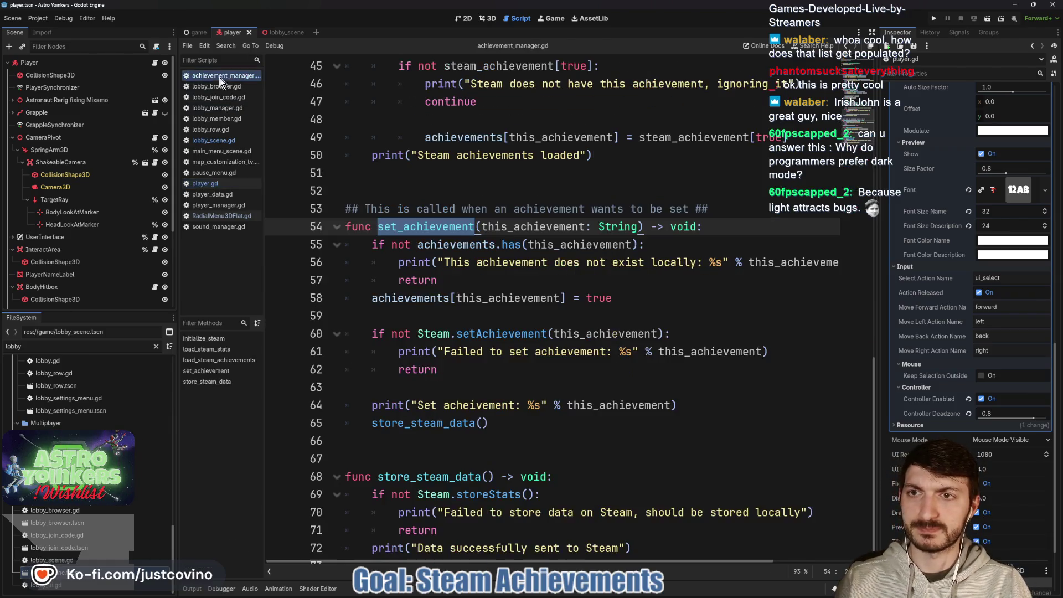
Check the TEST_ACHIEVEMENT entry in achievement_manager.gd and save the script
scroll(510, 247, up, 13)
scroll(511, 247, up, 2)
click(445, 211)
click(505, 231)
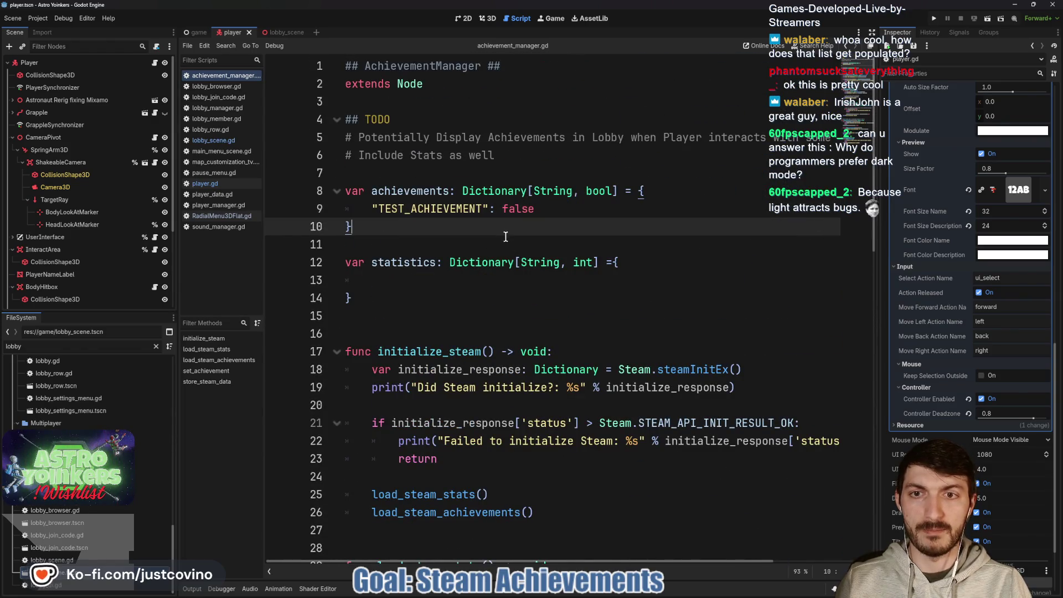
scroll(510, 238, down, 6)
scroll(515, 246, down, 1)
click(501, 172)
key(ctrl+s)
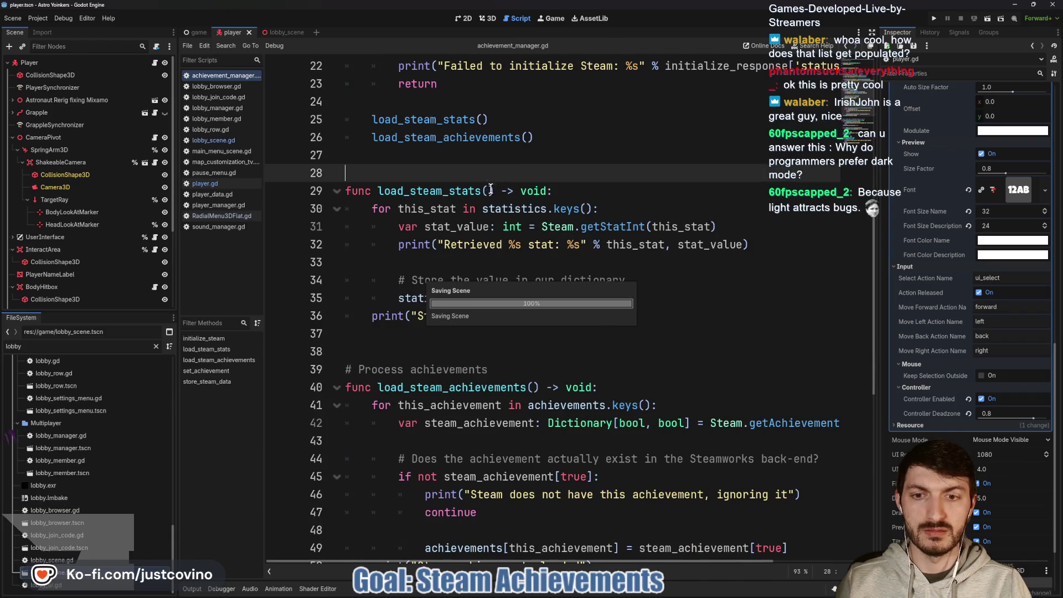
Inspect set_achievement's local achieved flag, the store_steam_data call and load_steam_achievements
scroll(482, 192, down, 5)
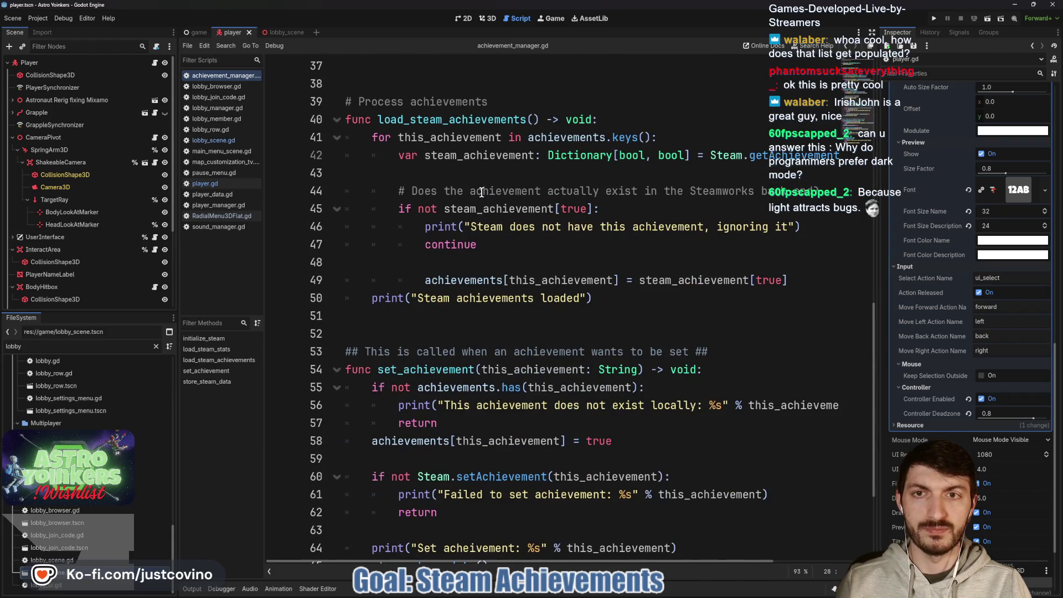
scroll(482, 192, down, 2)
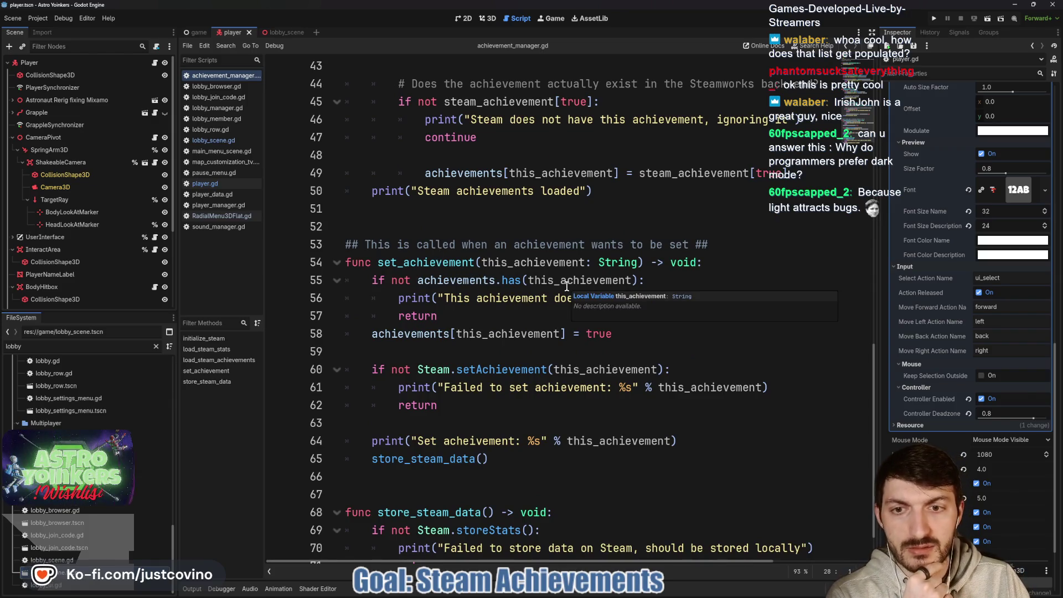
scroll(509, 316, down, 1)
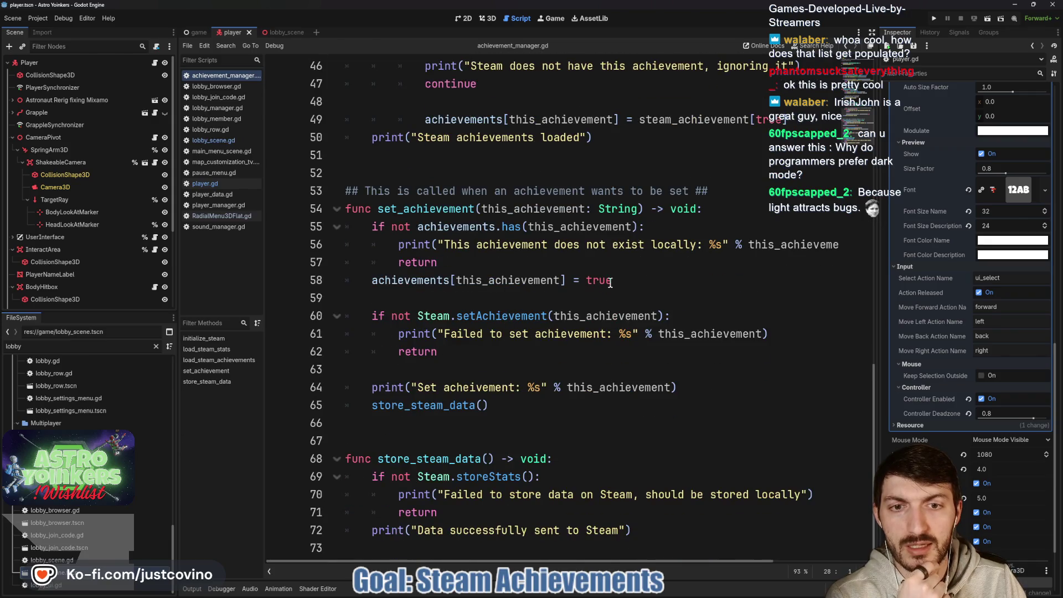
drag(622, 283, 345, 280)
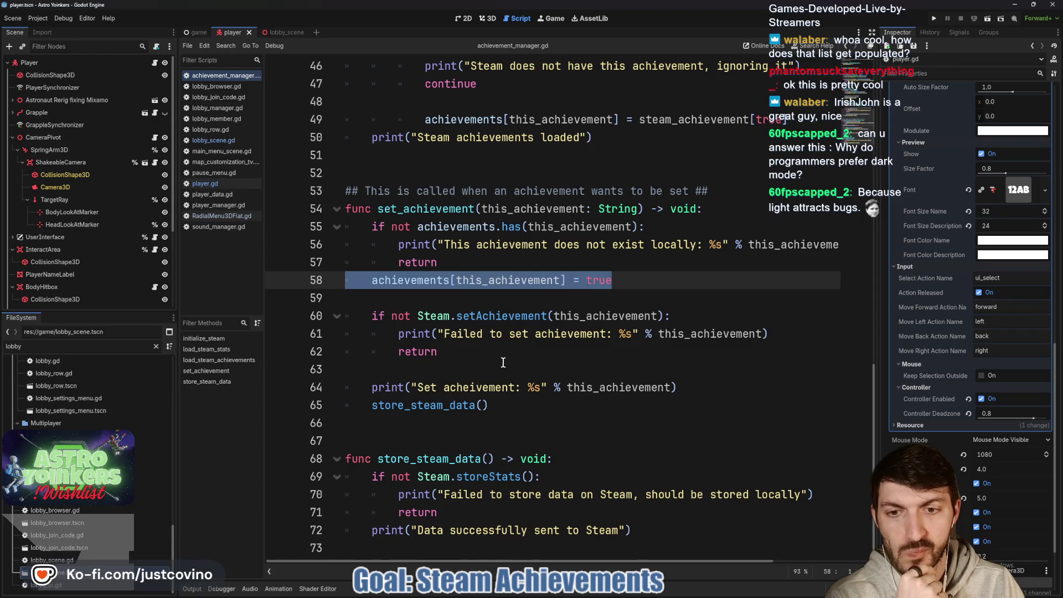
double_click(418, 406)
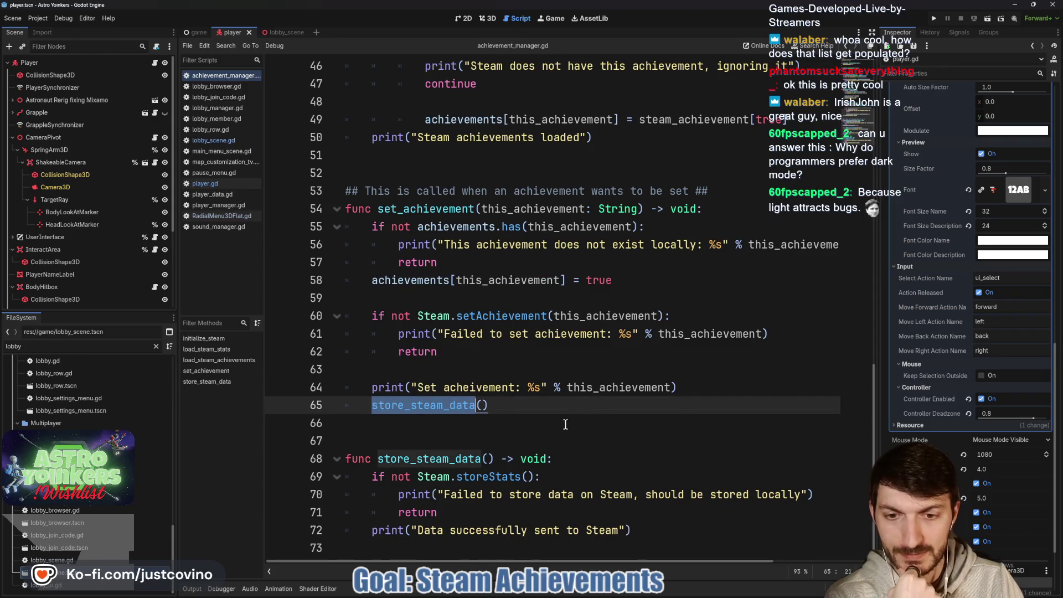
scroll(519, 443, up, 4)
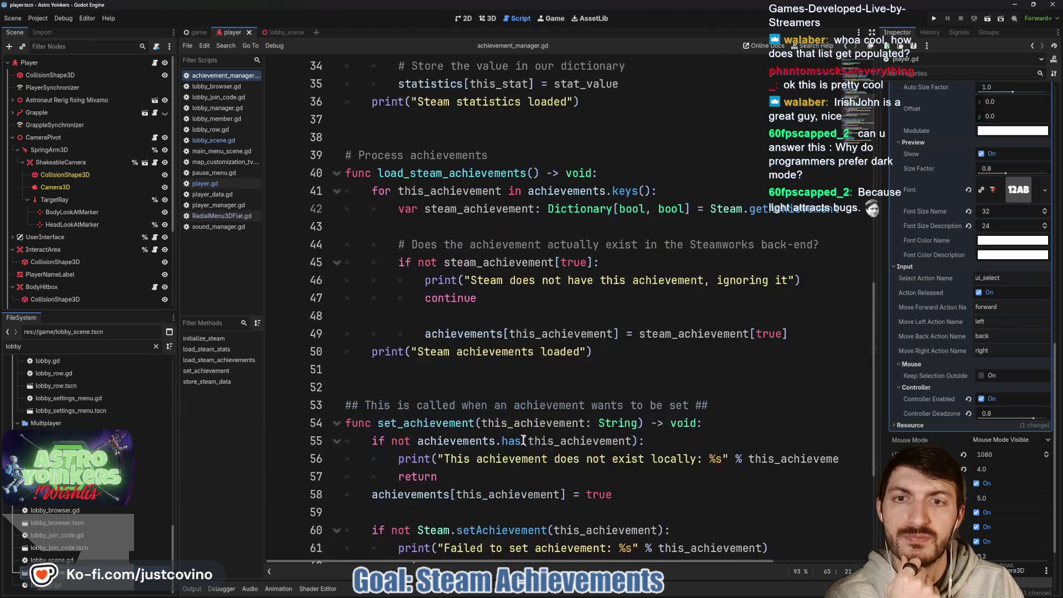
double_click(476, 173)
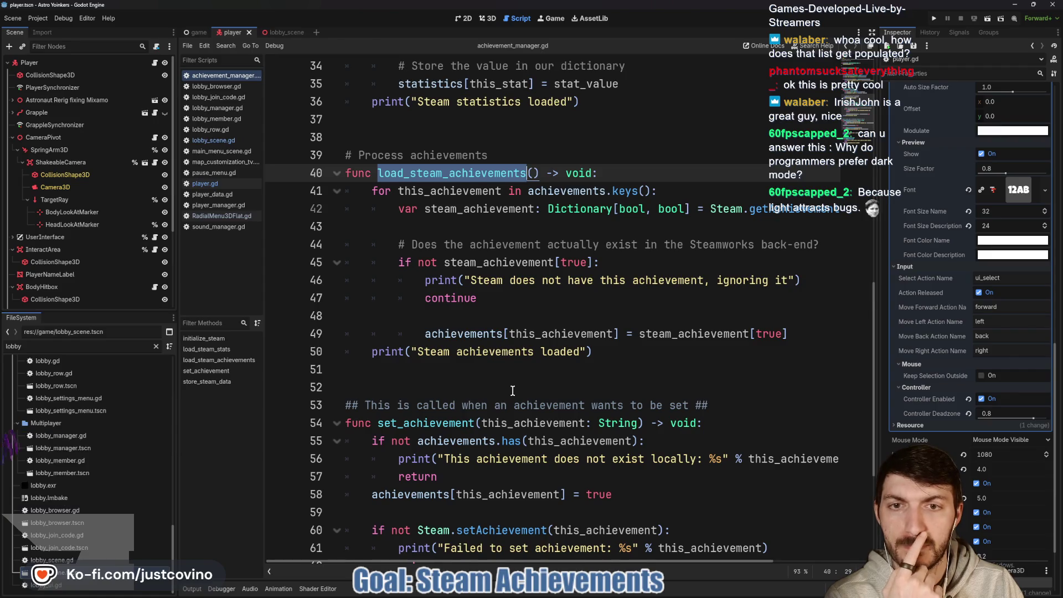
Scroll up to the initialize_steam function, then bring the GodotSteam tutorial page forward
scroll(513, 390, down, 1)
scroll(508, 378, up, 1)
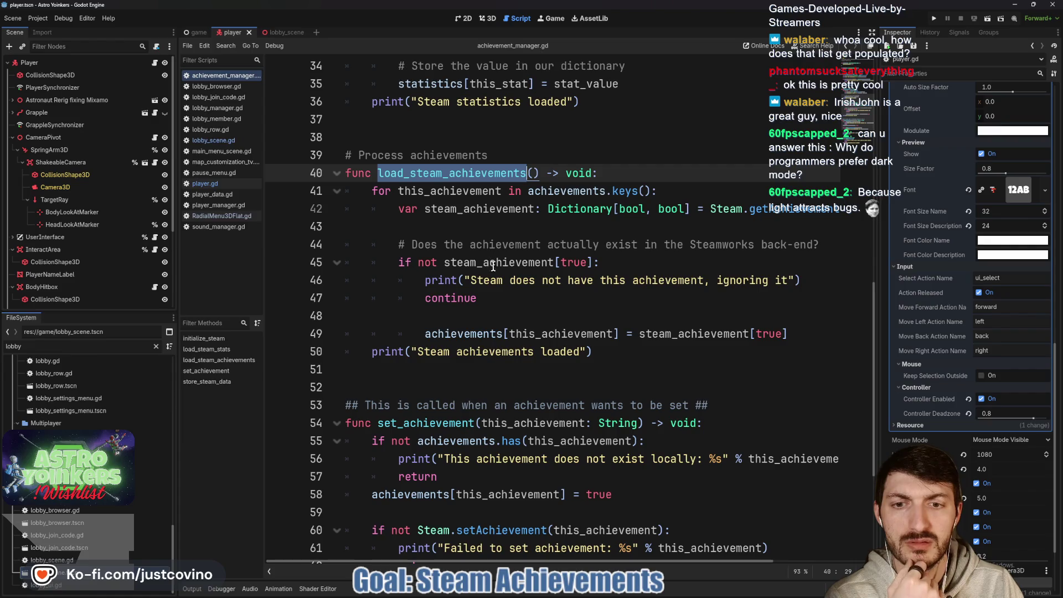
scroll(522, 341, up, 2)
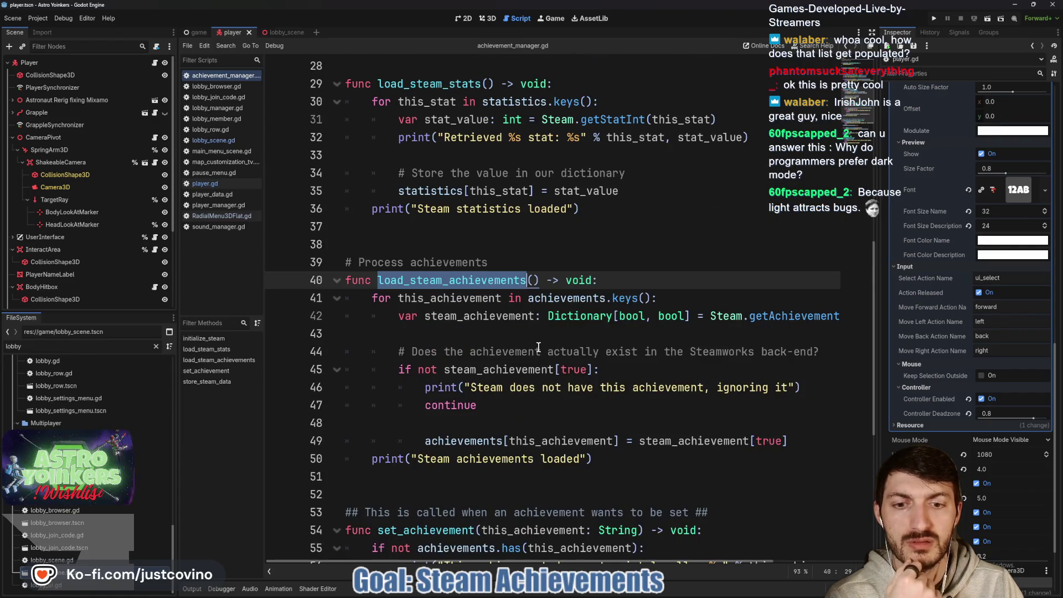
scroll(539, 347, up, 2)
scroll(538, 347, up, 2)
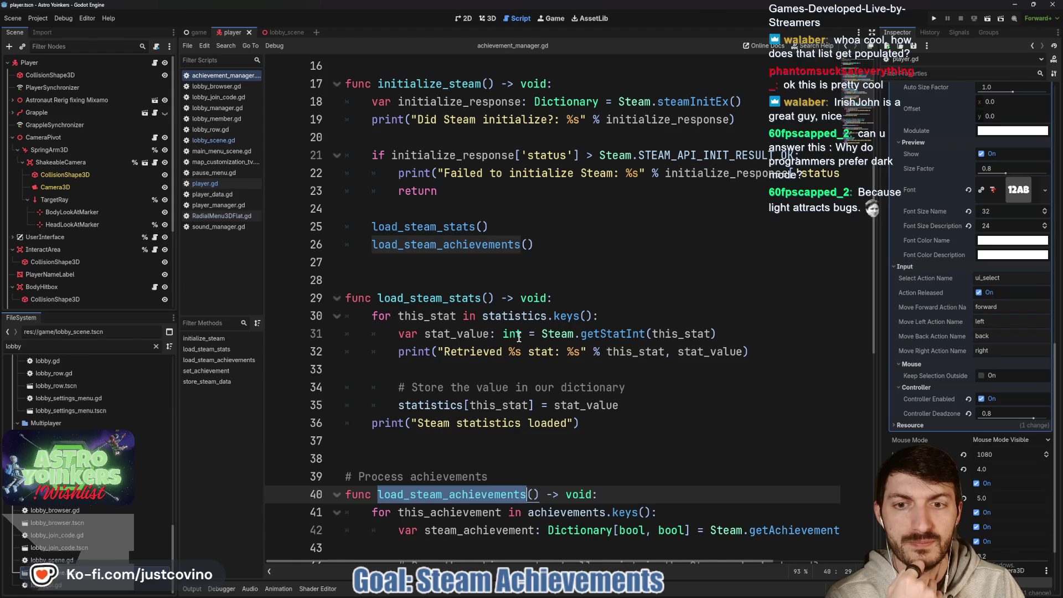
scroll(449, 273, up, 2)
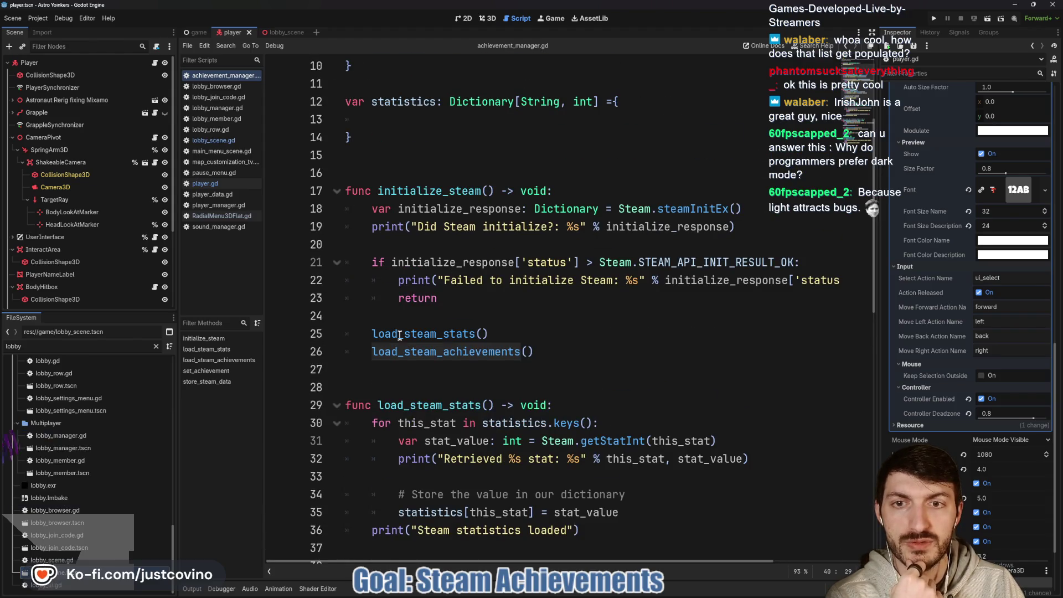
double_click(423, 191)
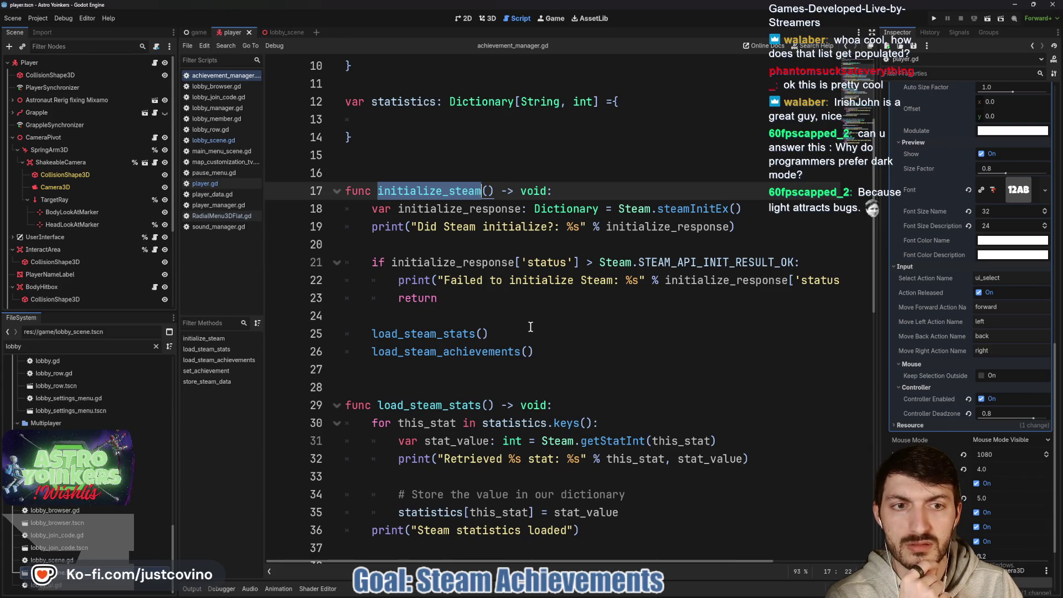
scroll(530, 327, up, 3)
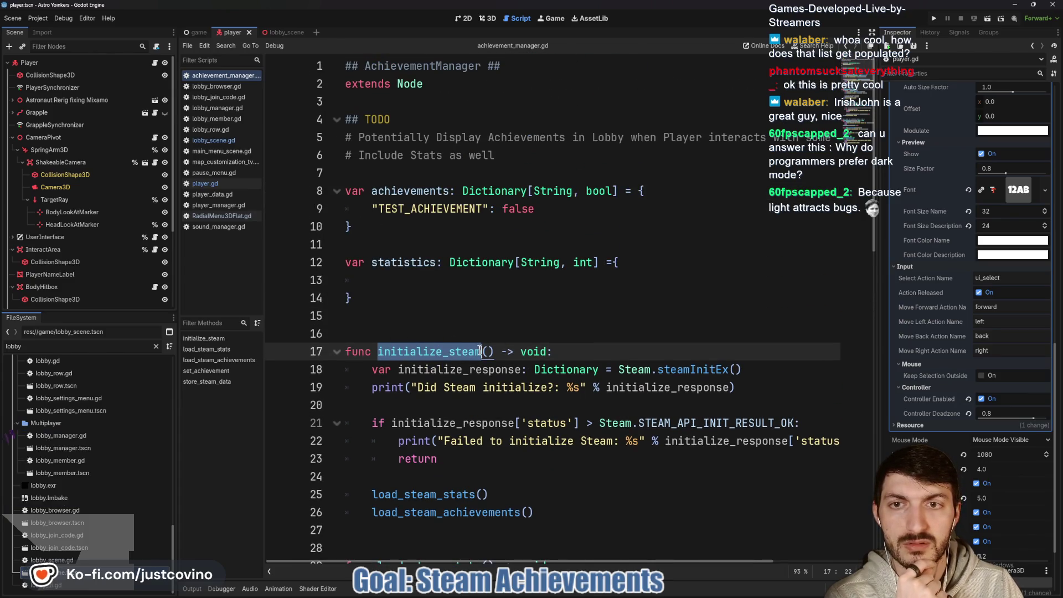
scroll(534, 412, down, 3)
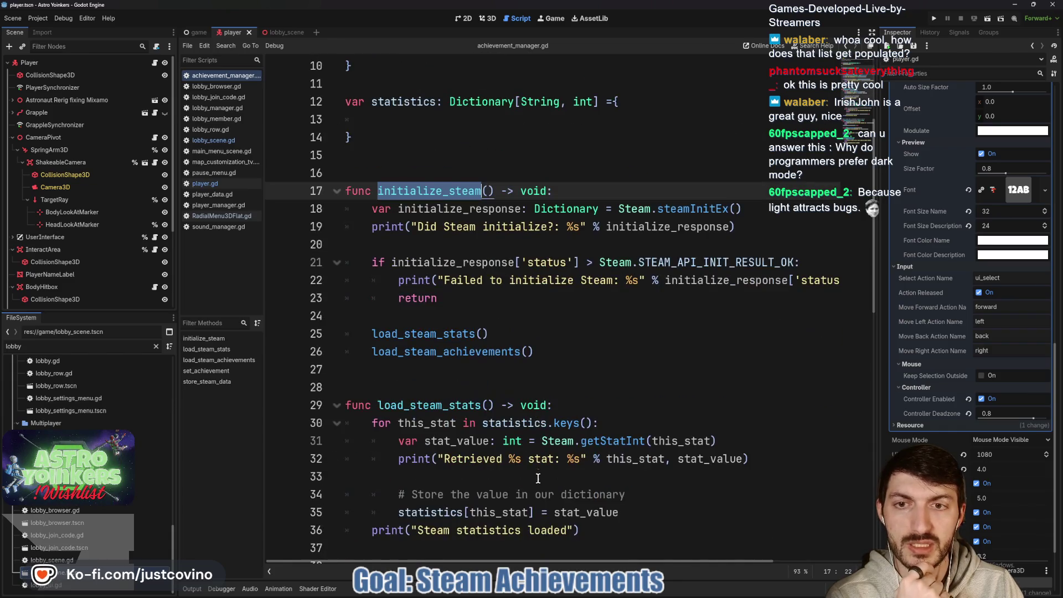
click(566, 593)
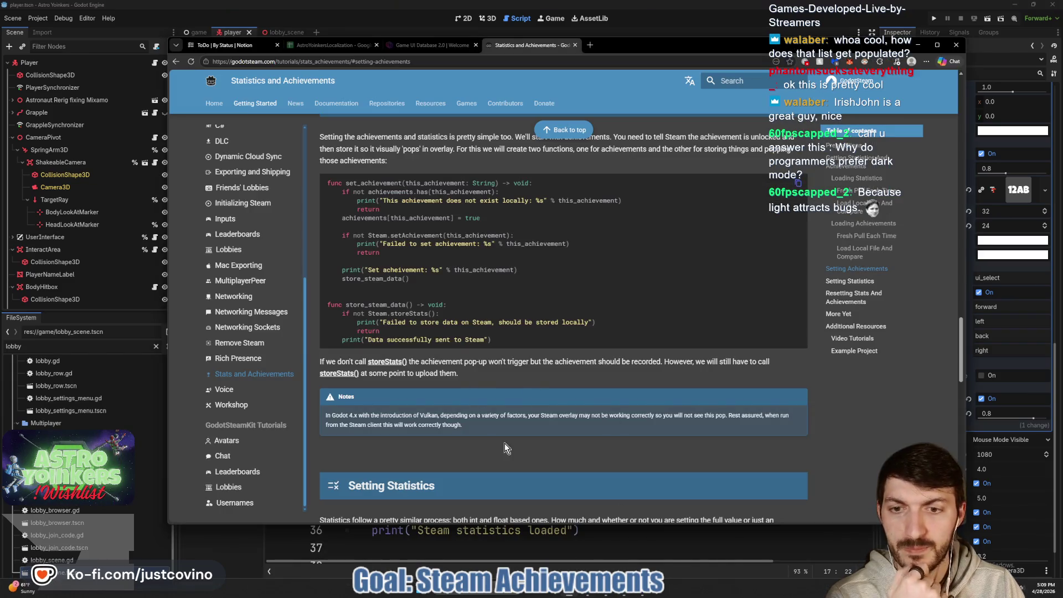
Read the Loading Statistics examples in the GodotSteam docs, then return to achievement_manager.gd
scroll(507, 440, up, 10)
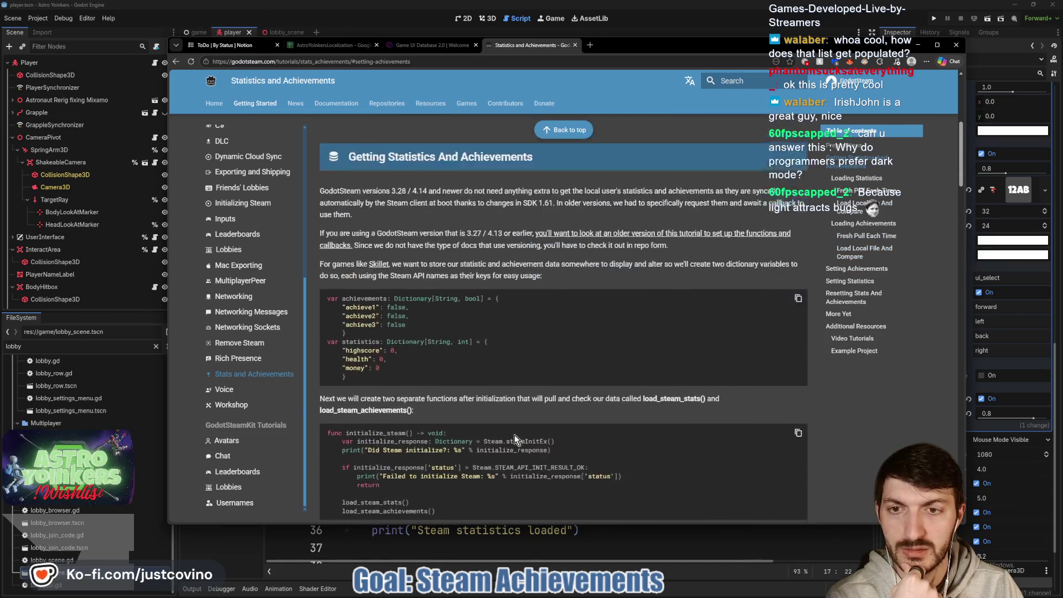
scroll(514, 434, up, 5)
scroll(510, 432, down, 6)
scroll(630, 320, down, 3)
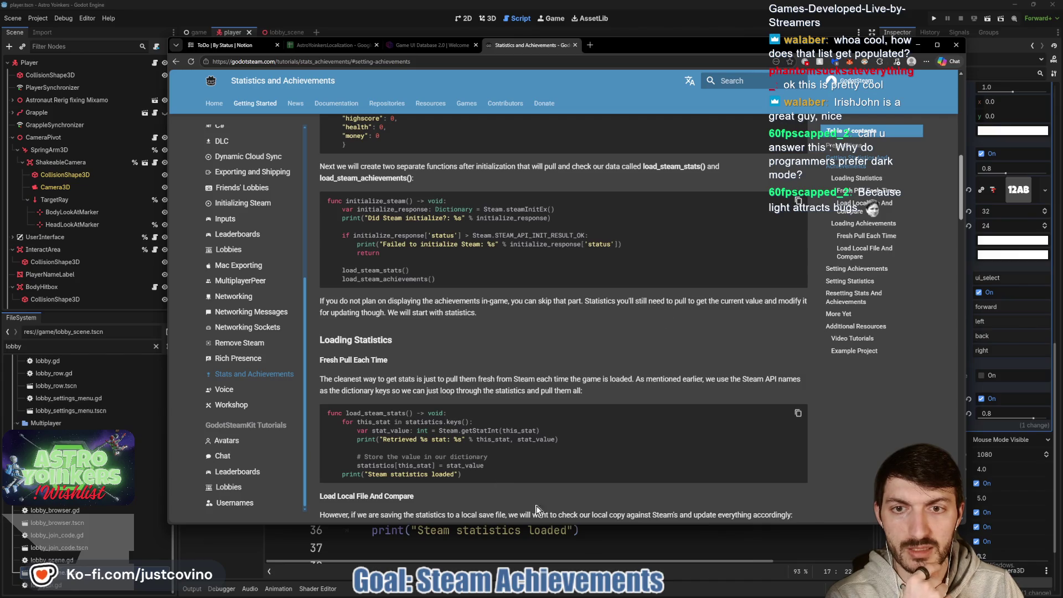
key(alt+Tab)
scroll(445, 333, up, 2)
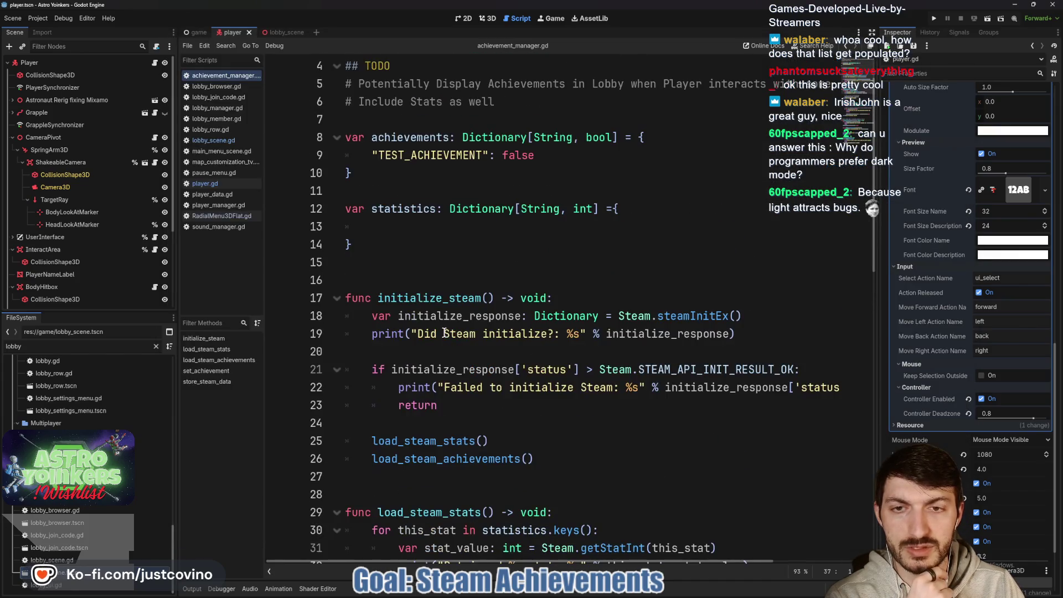
Add a _ready function below the statistics dictionary that calls initialize_steam()
click(399, 262)
key(Return)
key(Return)
key(Return)
key(Up)
key(Up)
key(Up)
key(Down)
text(func _r)
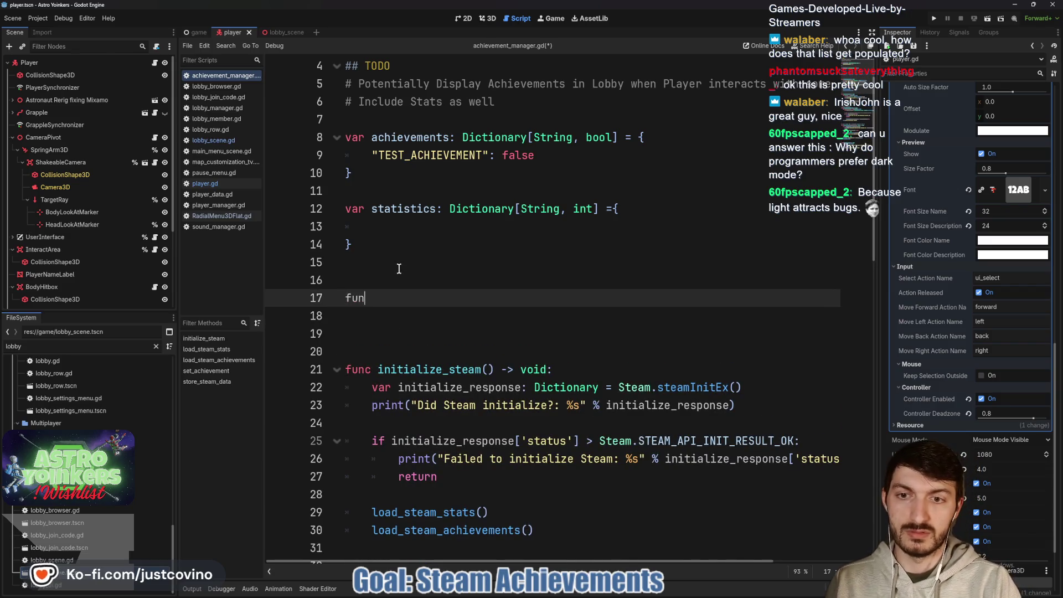
key(Return)
text(initi)
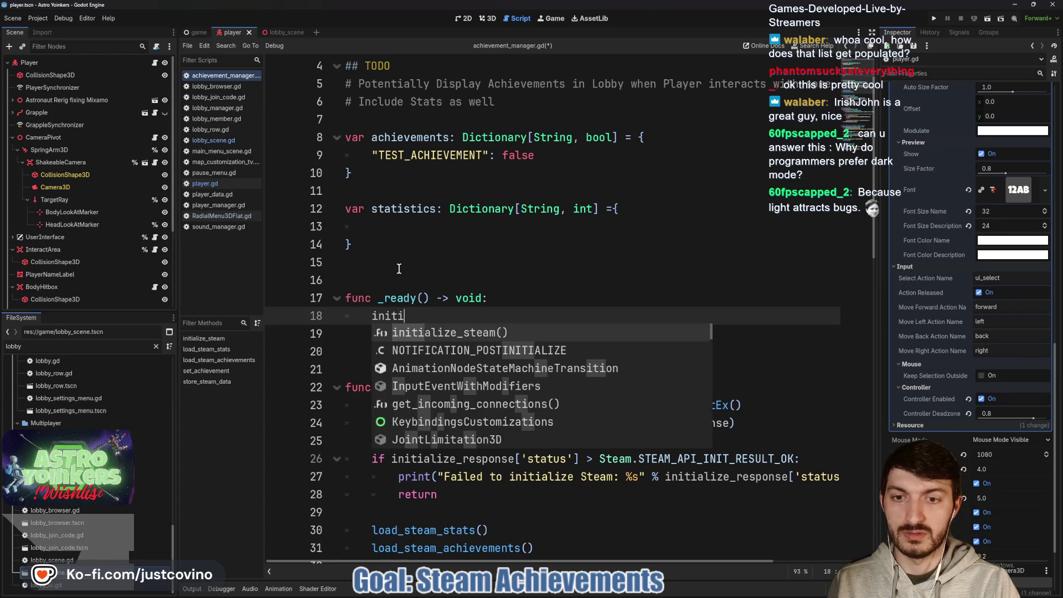
key(Return)
Start _ready with the condition if LobbyManager.backend == LobbyManager.BACKEND.STEAM:
click(410, 349)
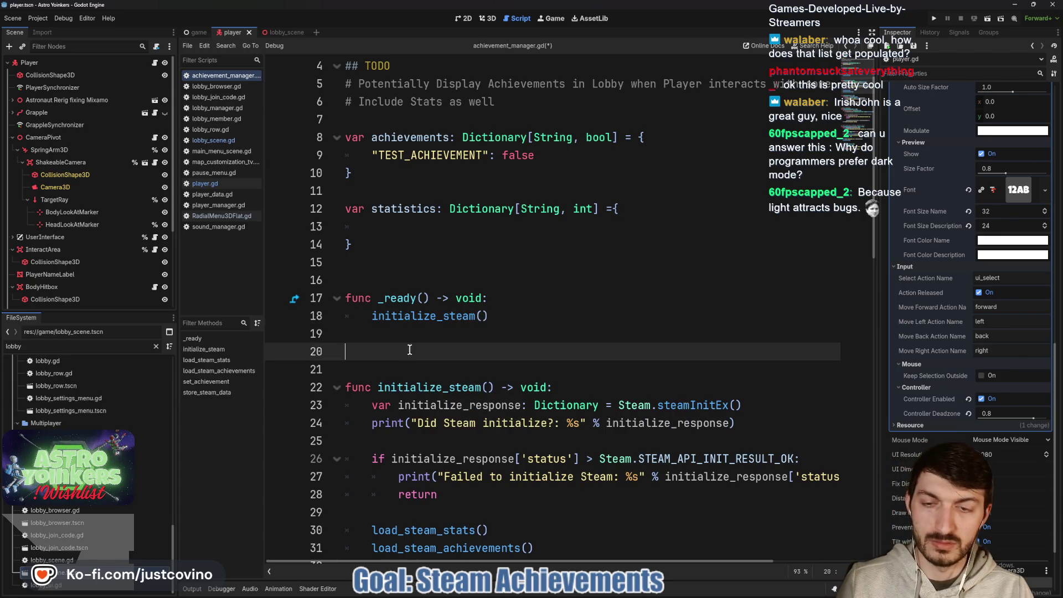
click(500, 300)
key(Return)
text(if Lobb)
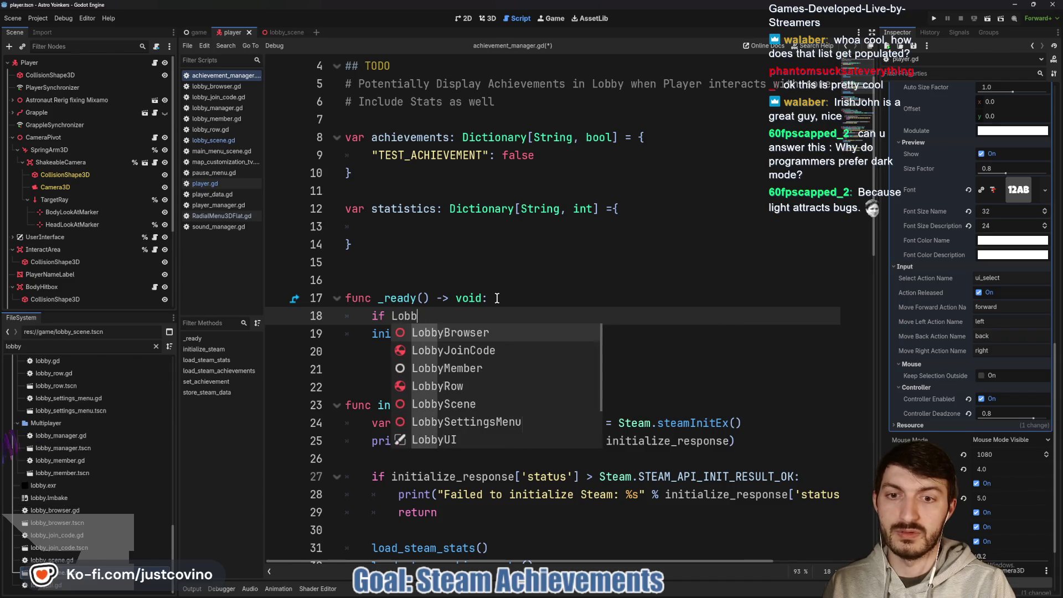
text(yMa)
key(Return)
text(.ba)
key(Return)
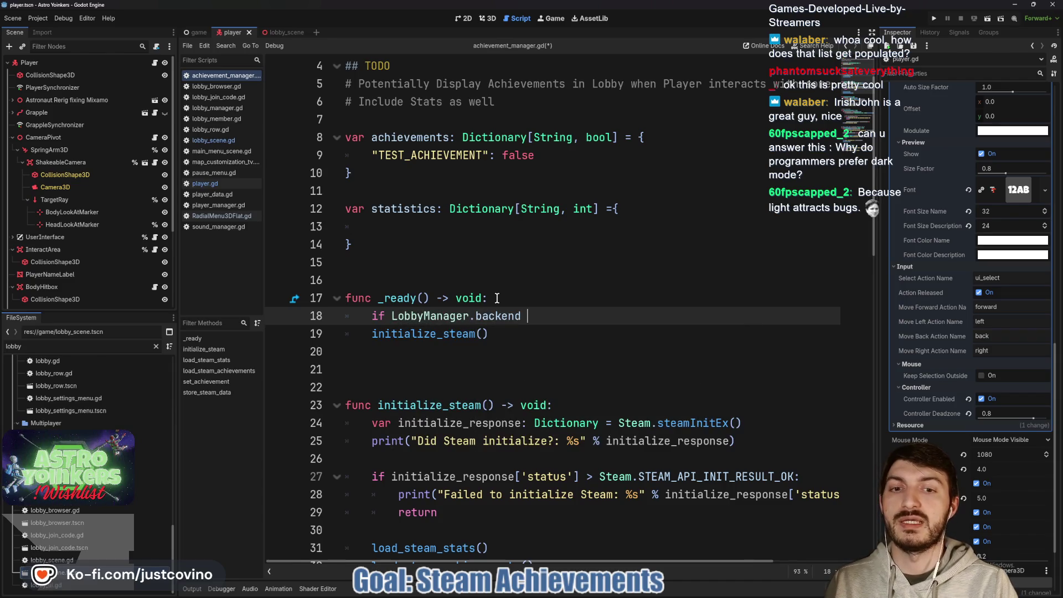
text(== LobbyMana)
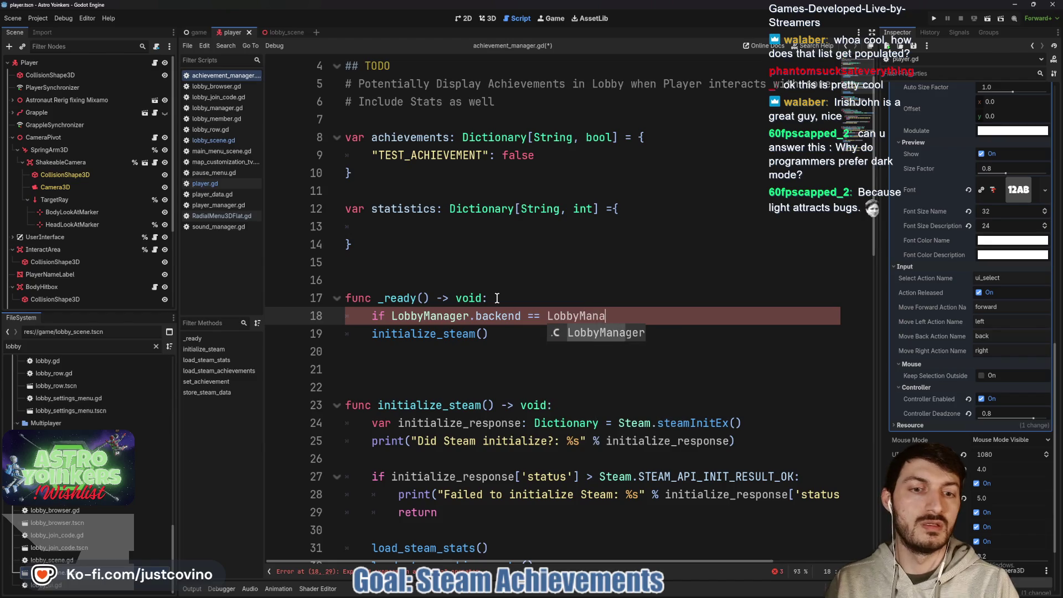
text(ger.BA)
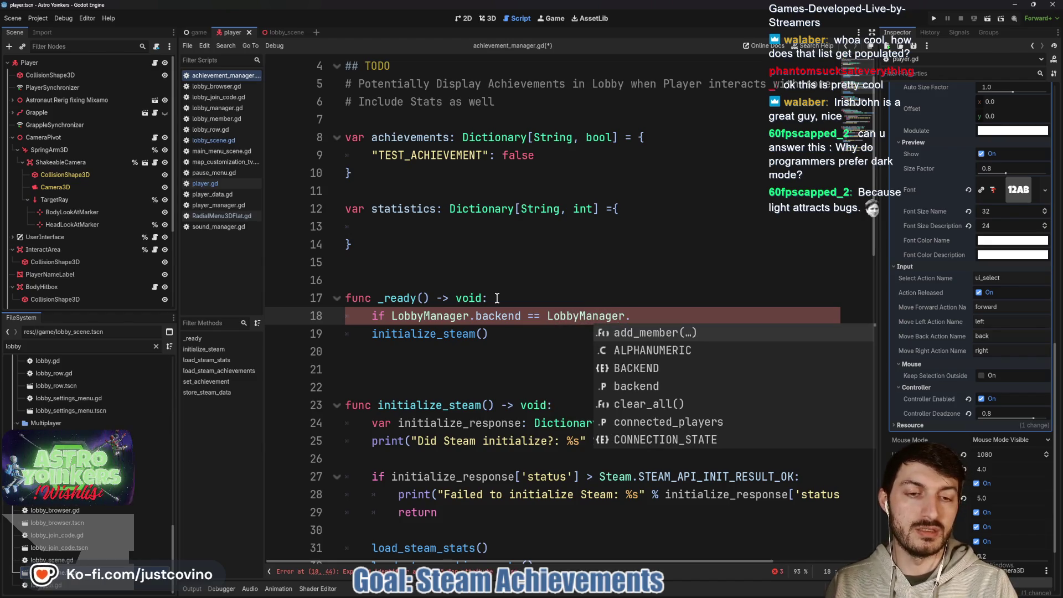
key(Return)
text(.ST)
key(Return)
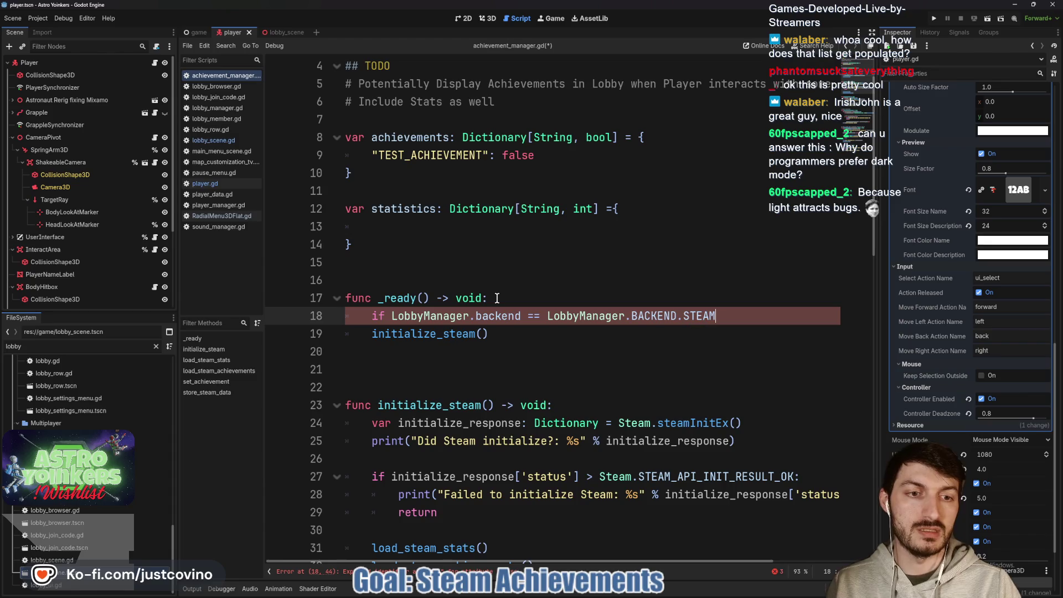
Indent initialize_steam() under the STEAM check and save the script
key(Down)
key(Home)
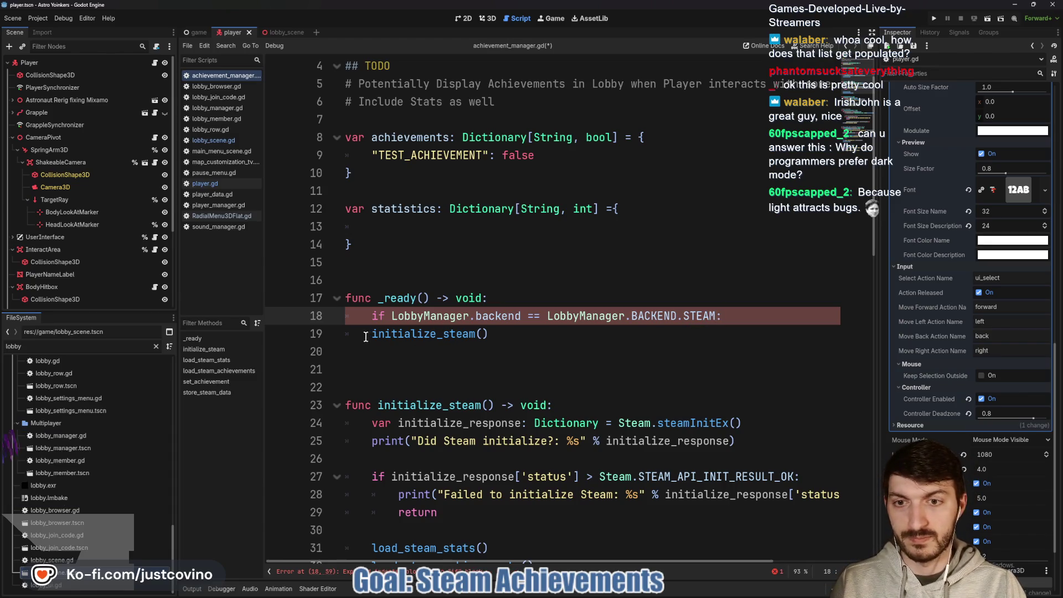
key(Tab)
key(Down)
key(ctrl+s)
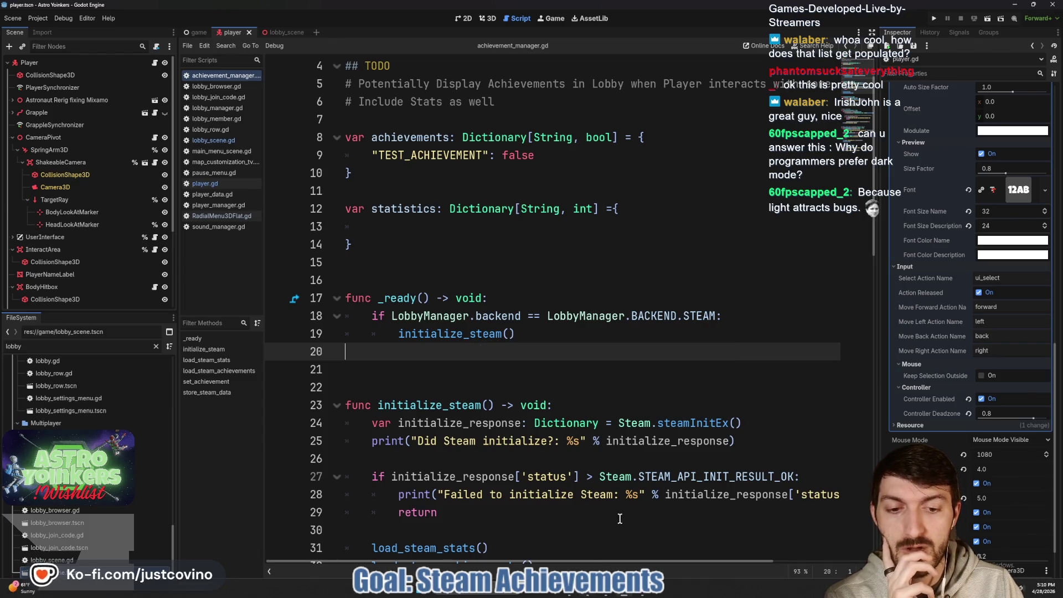
Filter the FileSystem dock for lobby_manager and open lobby_manager.tscn with its script
click(92, 346)
text(manager)
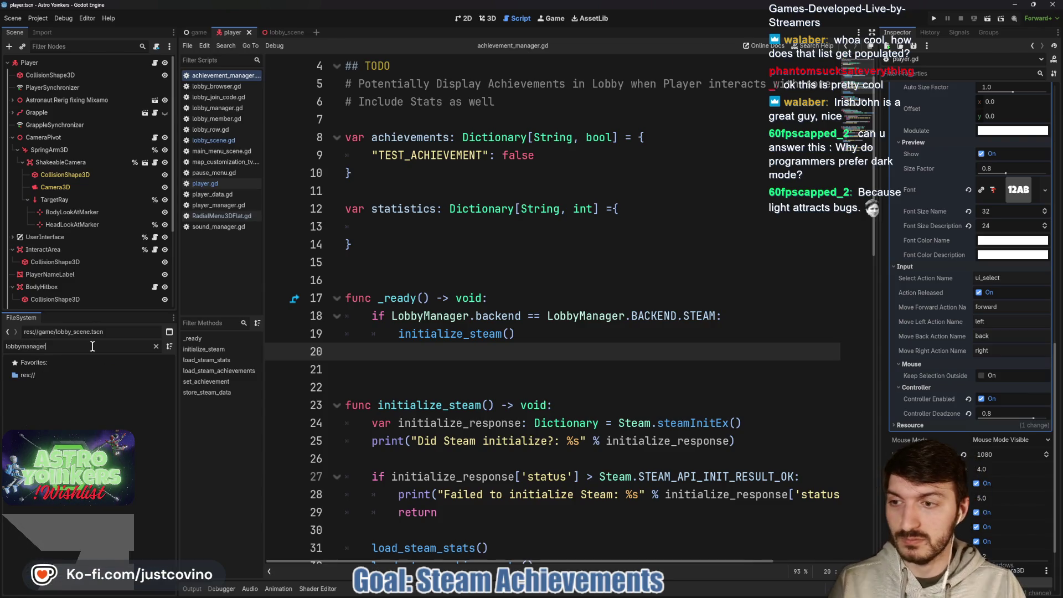
key(BackSpace)
text(_manager)
double_click(126, 423)
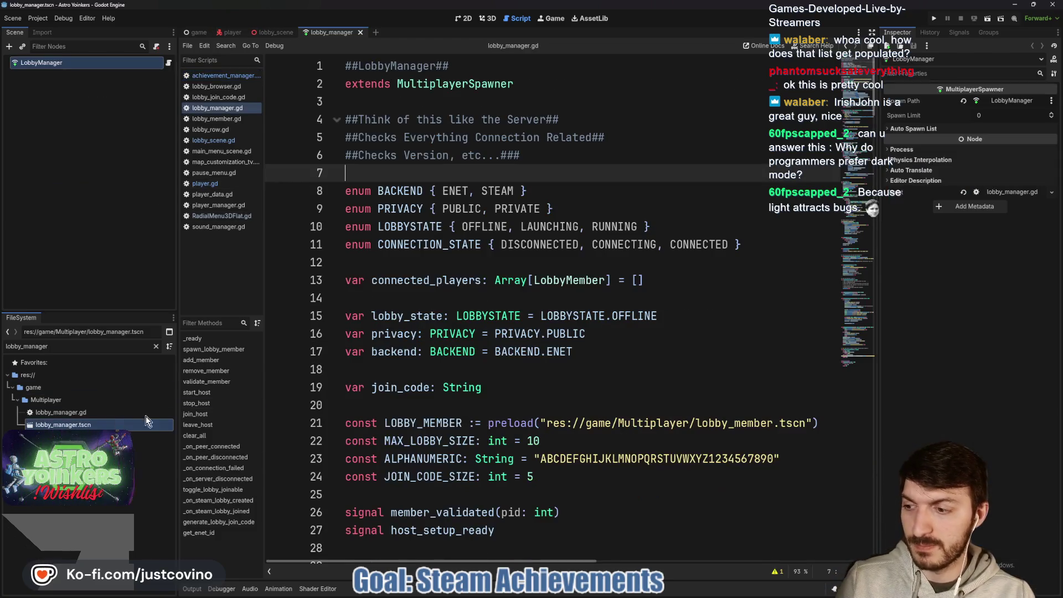
Change the default backend on line 17 from ENET to STEAM, save, and run the game
double_click(572, 353)
text(STEAM)
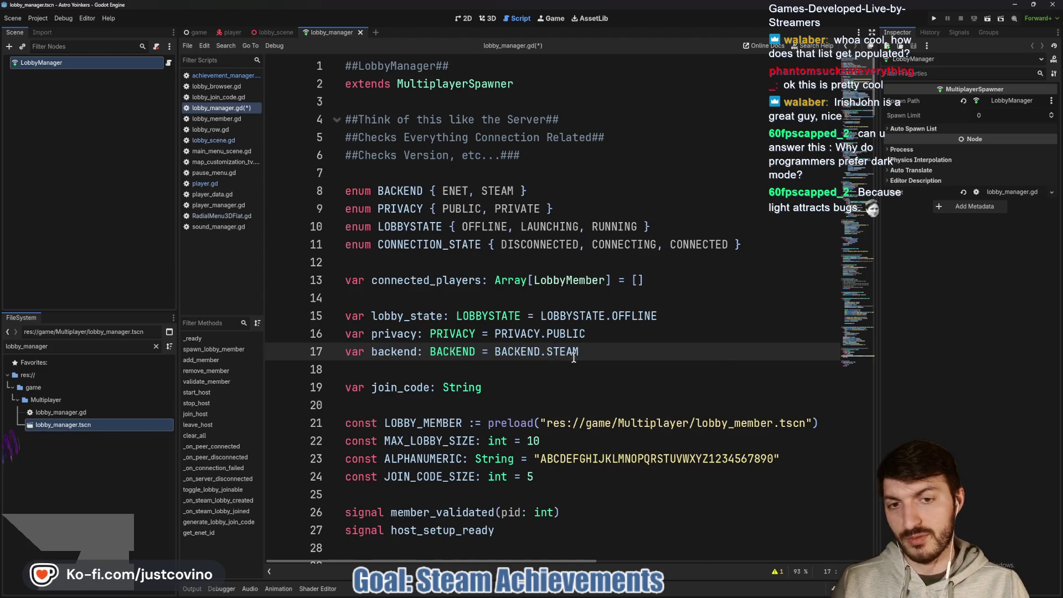
key(ctrl+s)
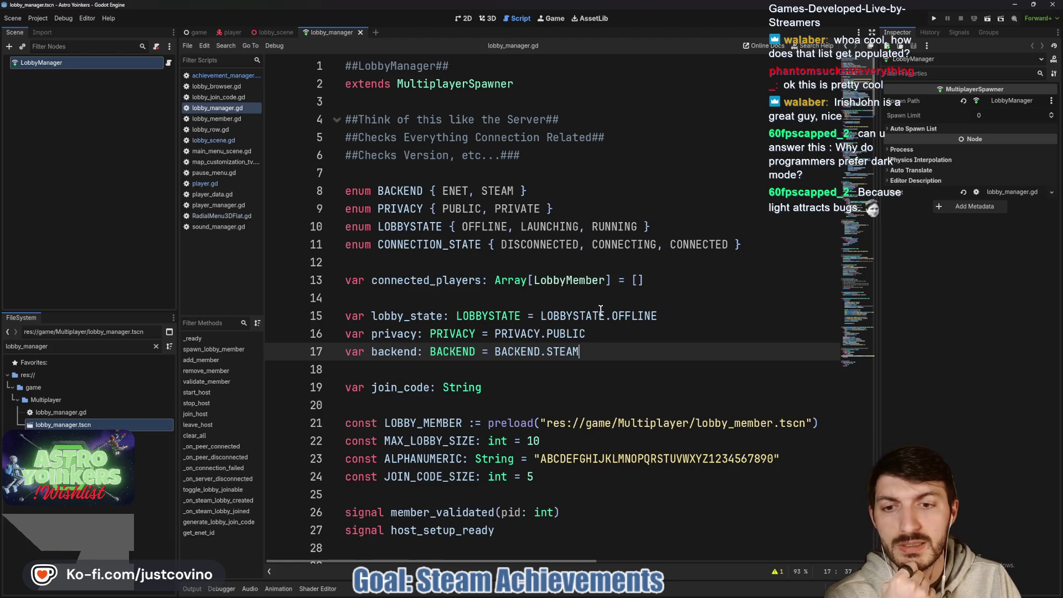
key(F5)
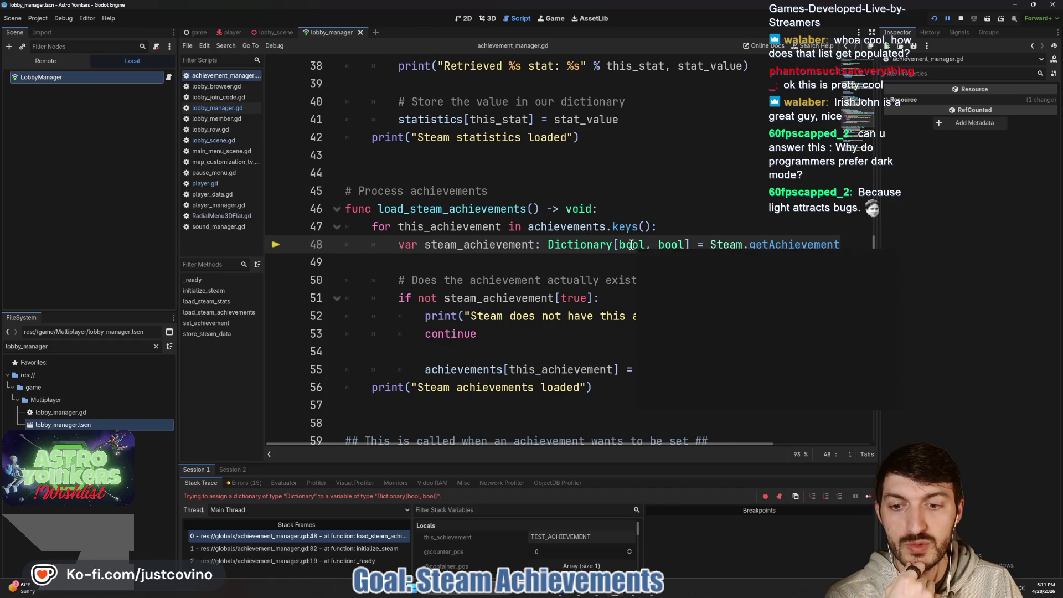
Remove the [bool, bool] typing from steam_achievement on line 48 and rerun the game
scroll(606, 283, right, 2)
scroll(605, 283, right, 3)
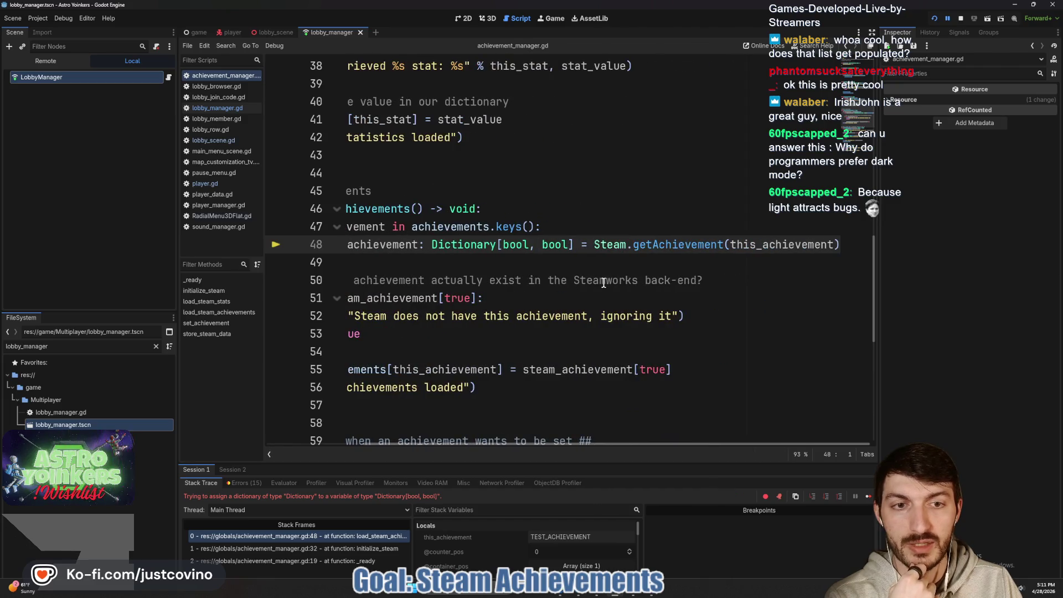
mouse_move(691, 245)
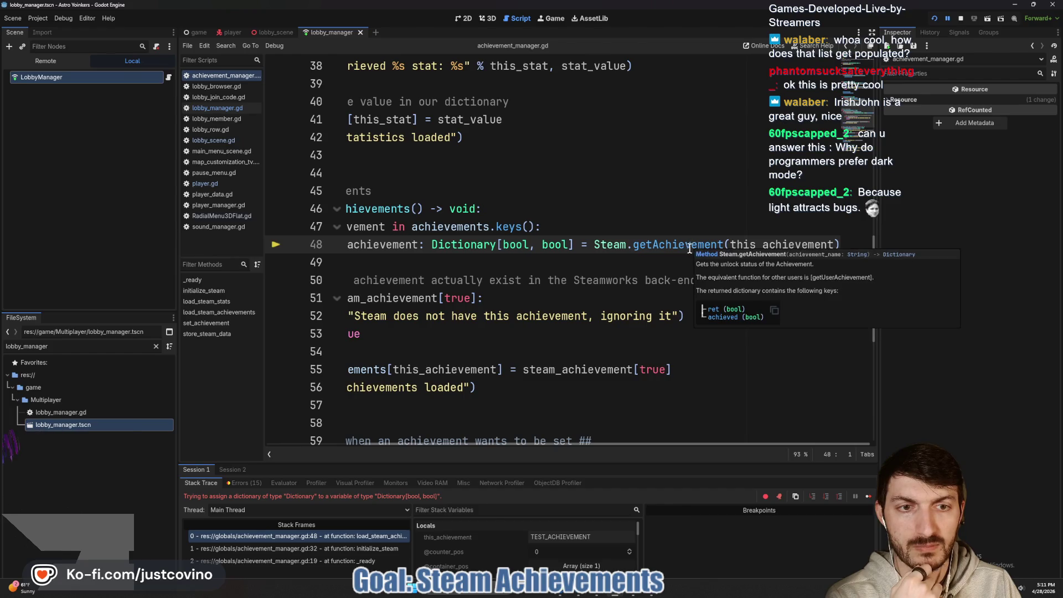
scroll(689, 245, left, 5)
drag(690, 244, 615, 244)
key(BackSpace)
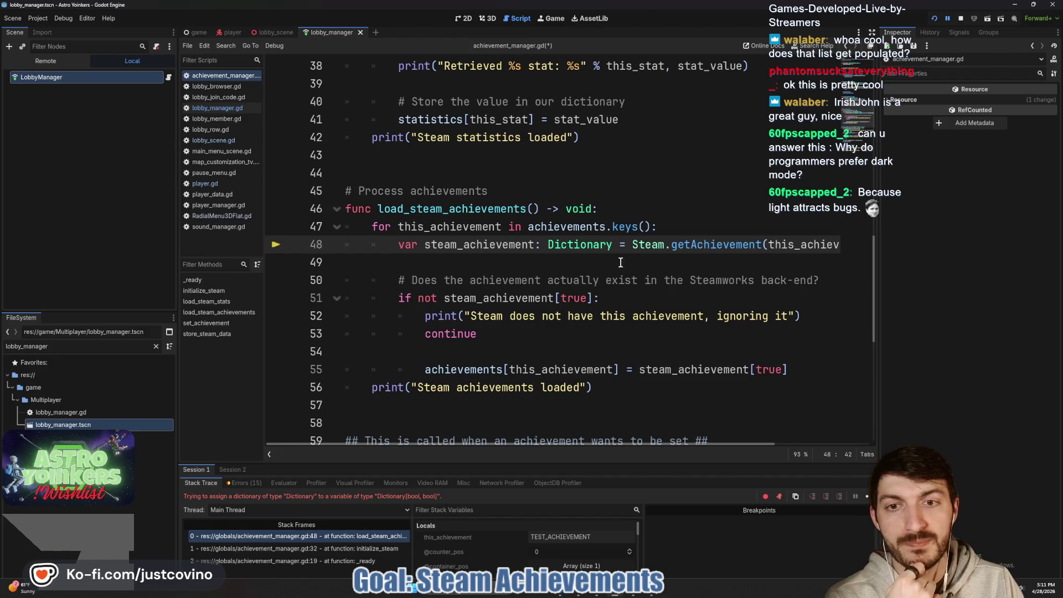
key(F5)
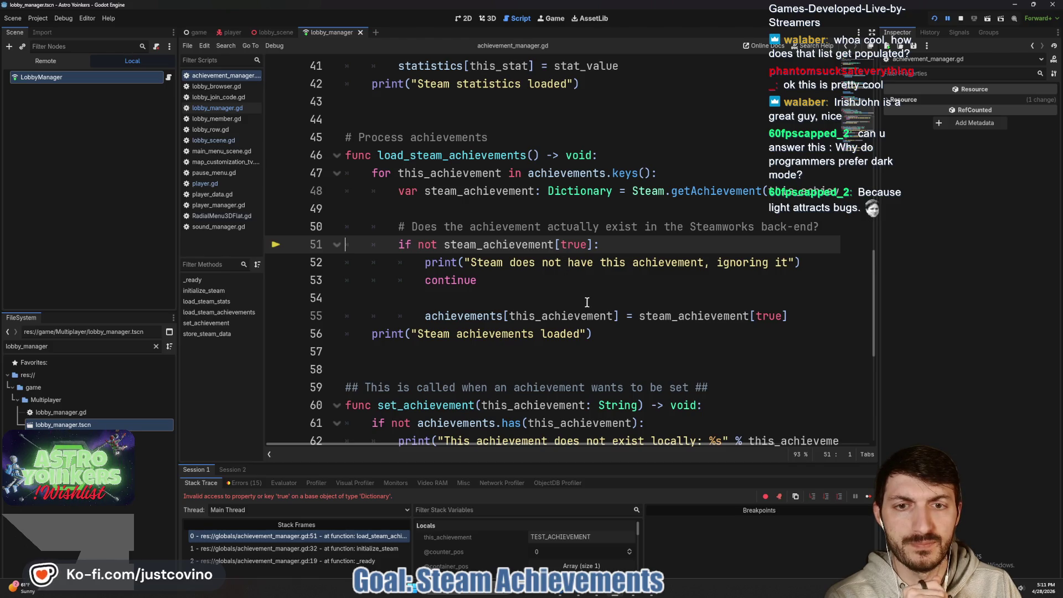
Stop the game after the line 51 'true' key error and open the GodotSteam achievements docs
click(969, 21)
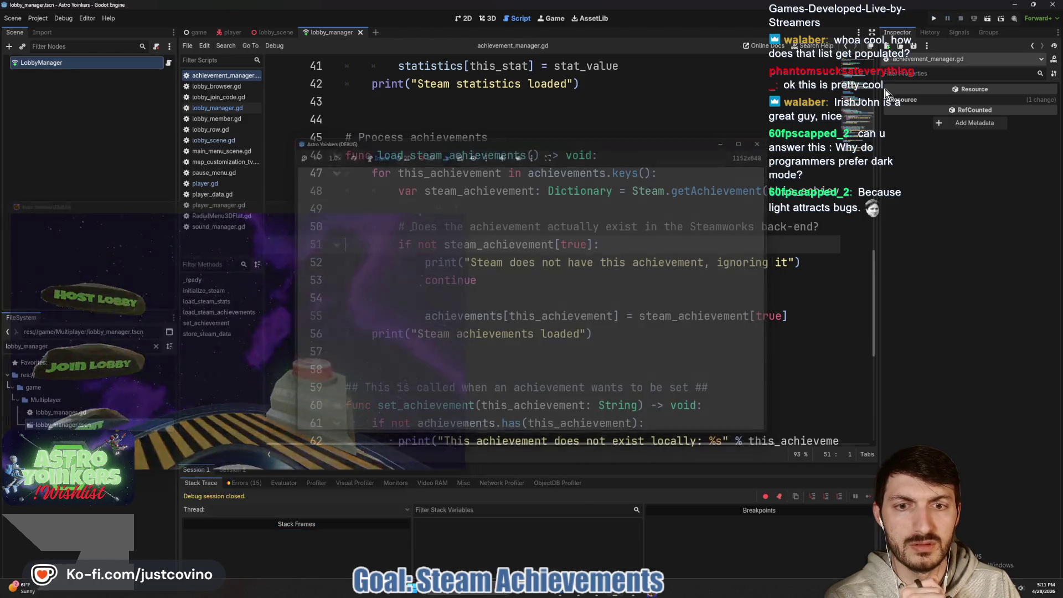
click(573, 244)
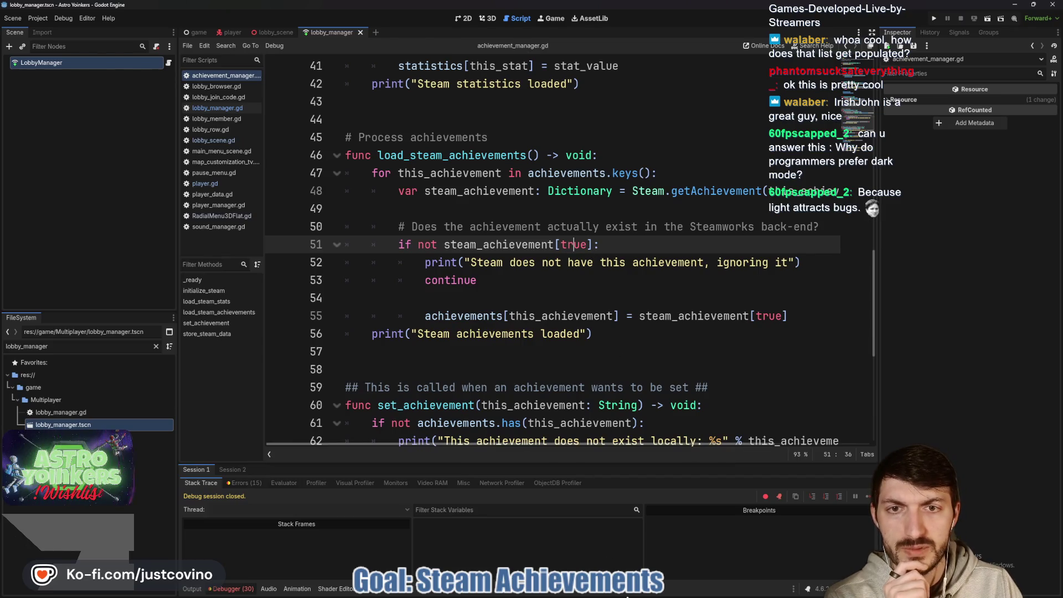
click(580, 593)
scroll(365, 270, up, 2)
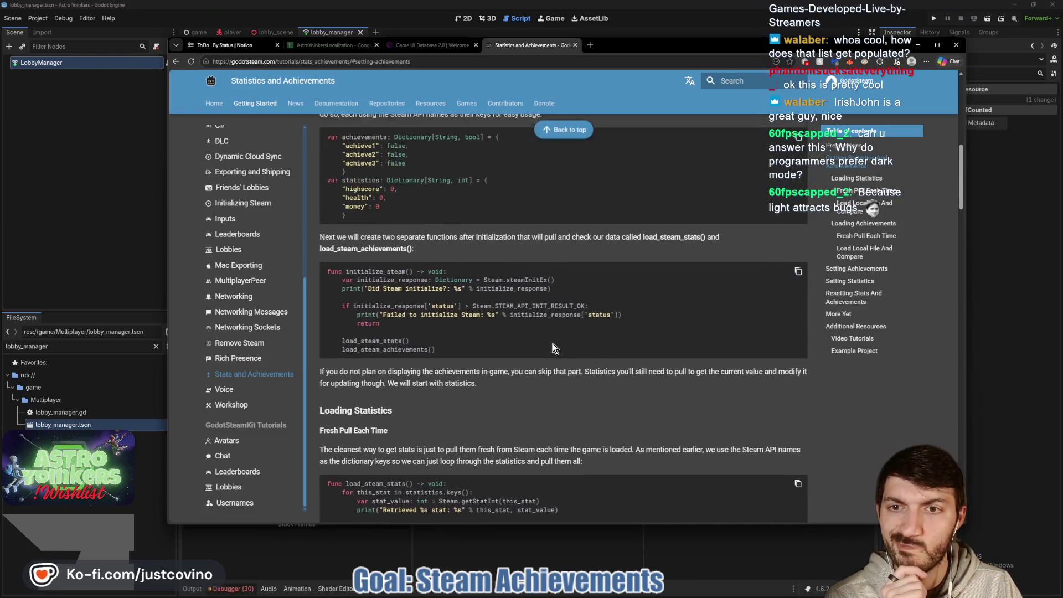
double_click(364, 261)
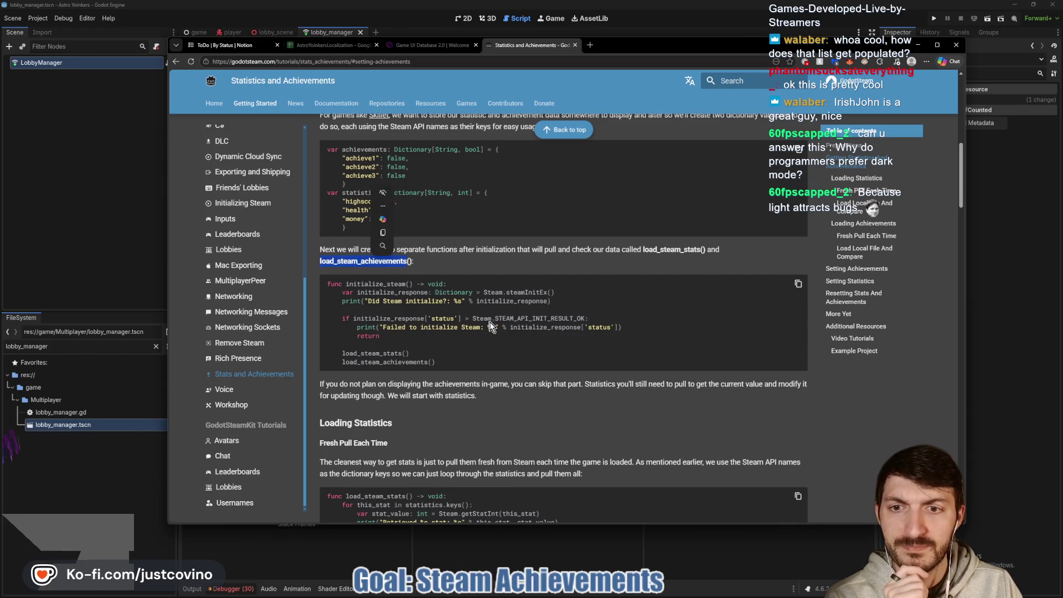
scroll(487, 288, down, 1)
scroll(487, 292, down, 5)
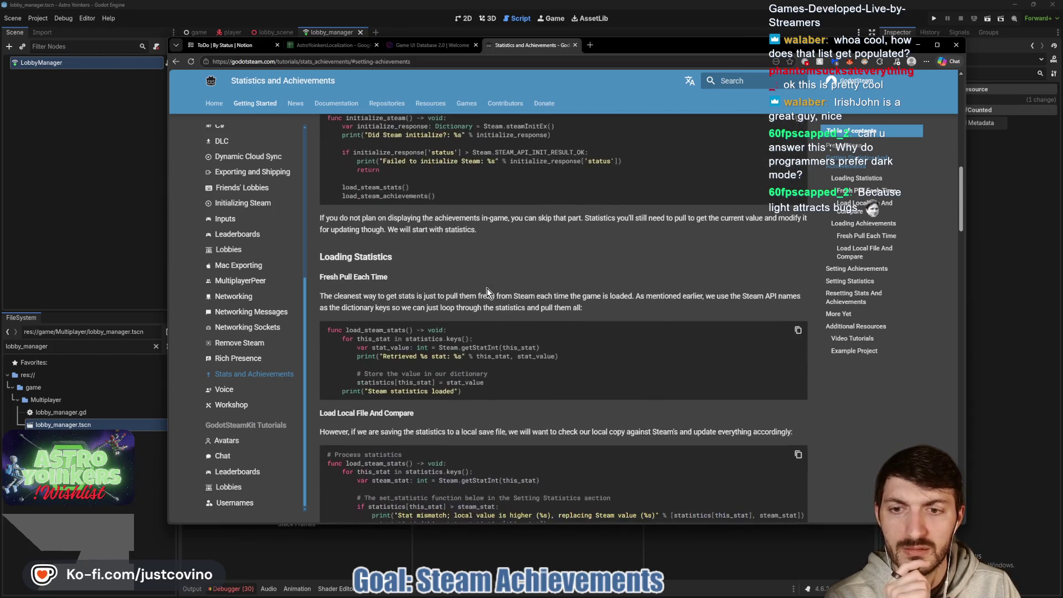
scroll(487, 287, down, 2)
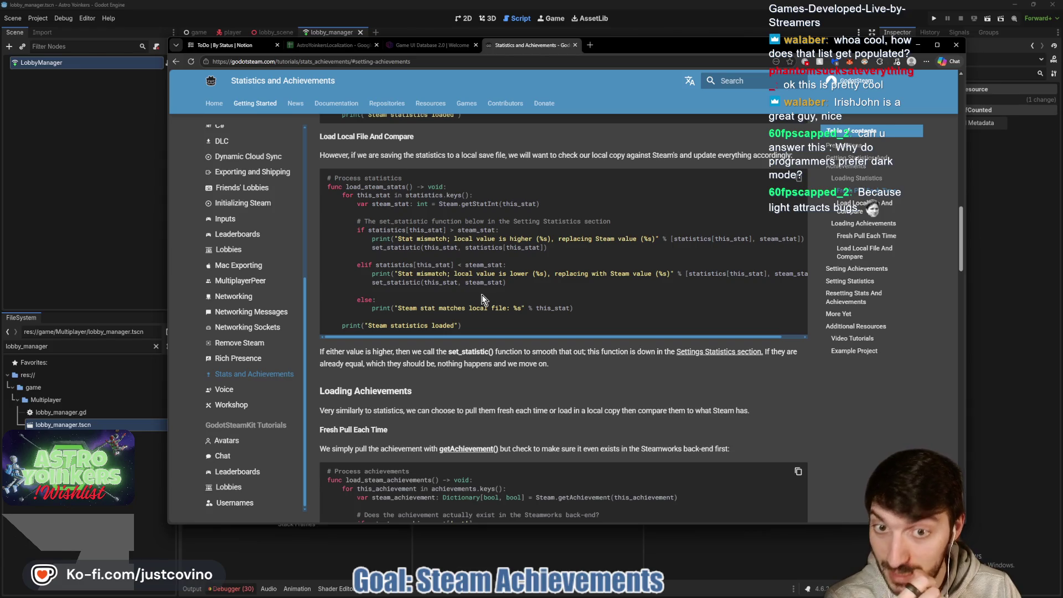
scroll(482, 299, down, 4)
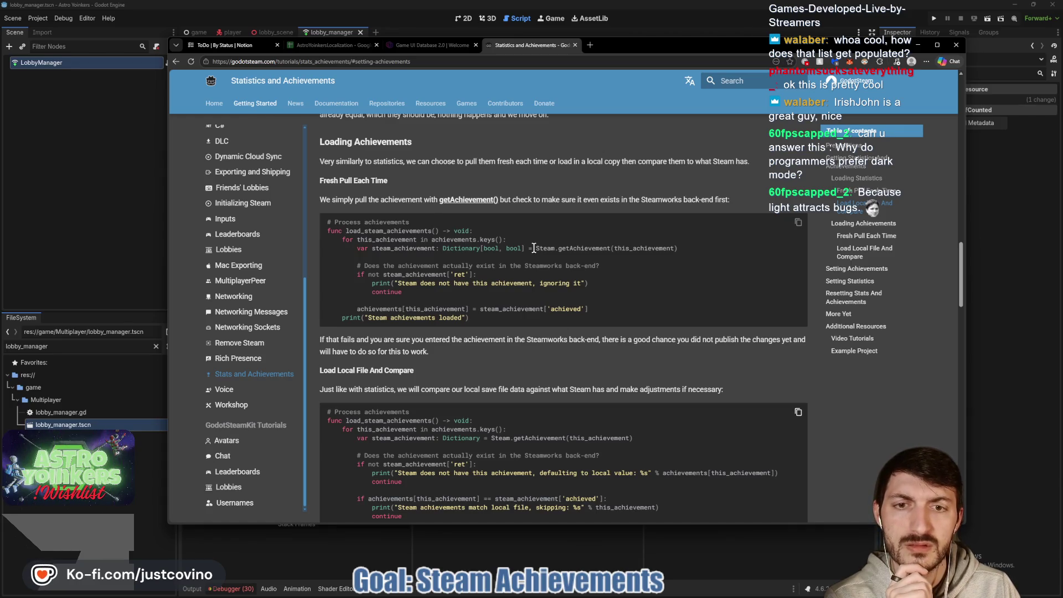
click(1008, 309)
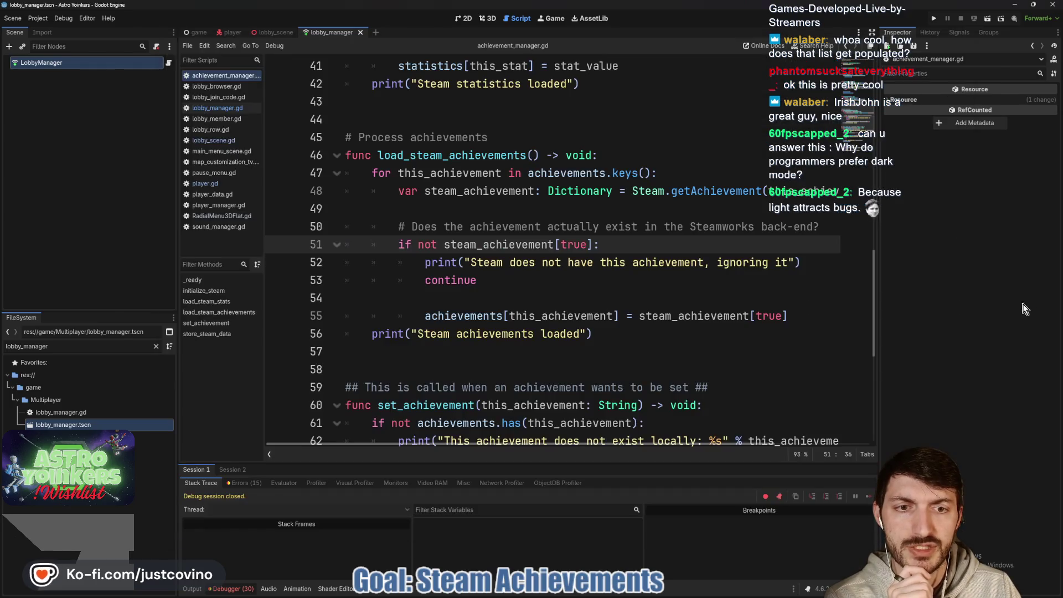
Replace true with 'ret' in steam_achievement[true] on line 51
ctrl+scroll(692, 266, up, 4)
scroll(699, 268, left, 3)
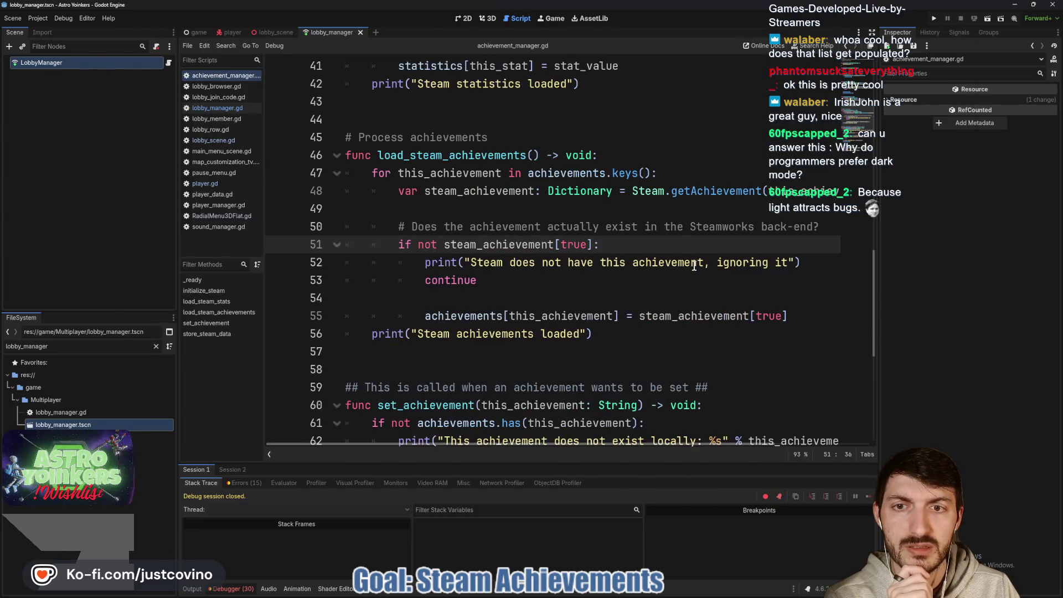
scroll(659, 260, up, 1)
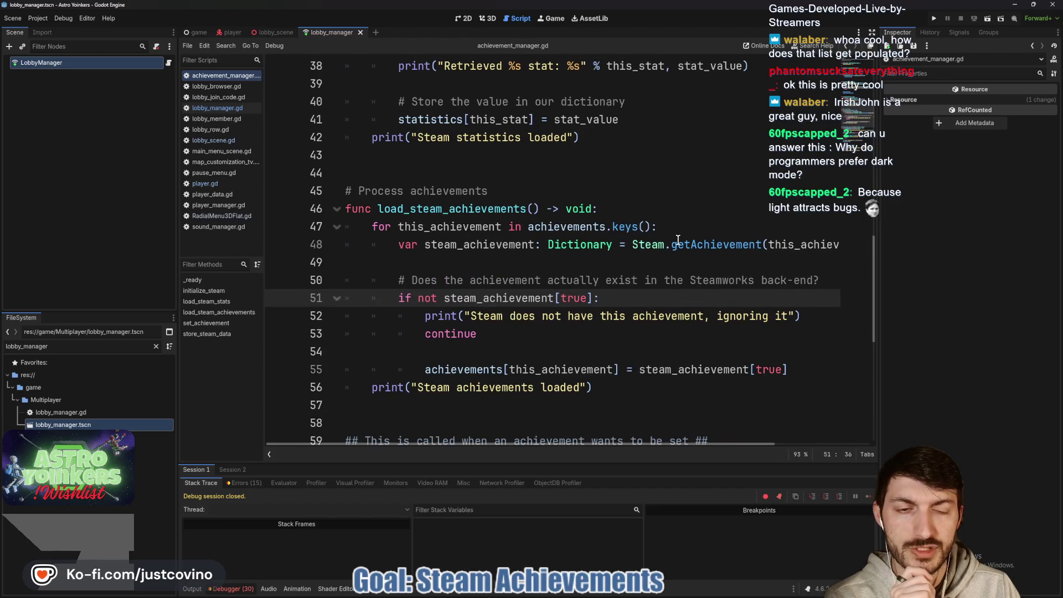
mouse_move(698, 246)
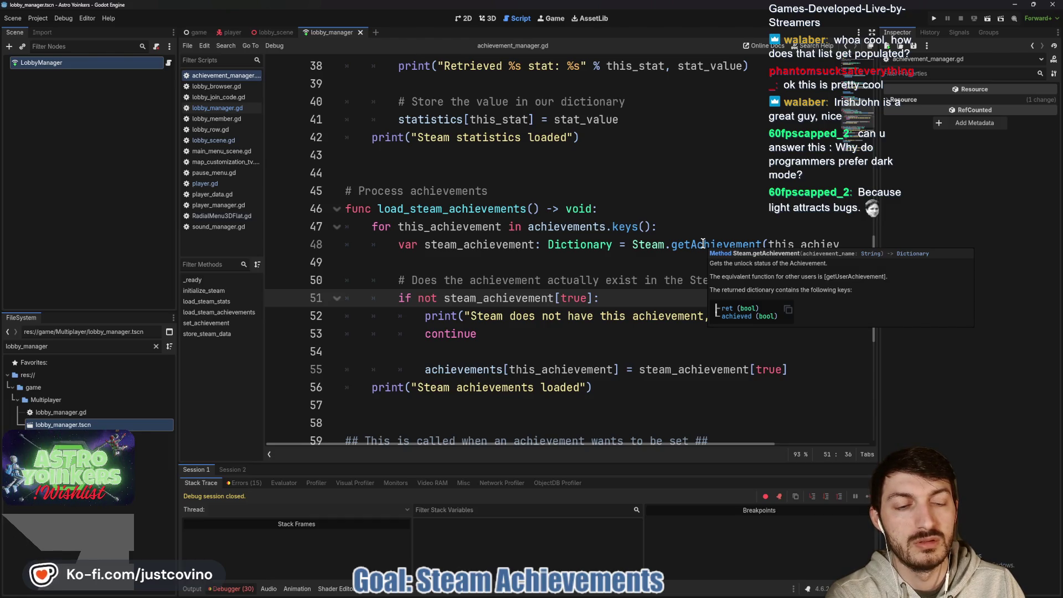
drag(587, 297, 562, 299)
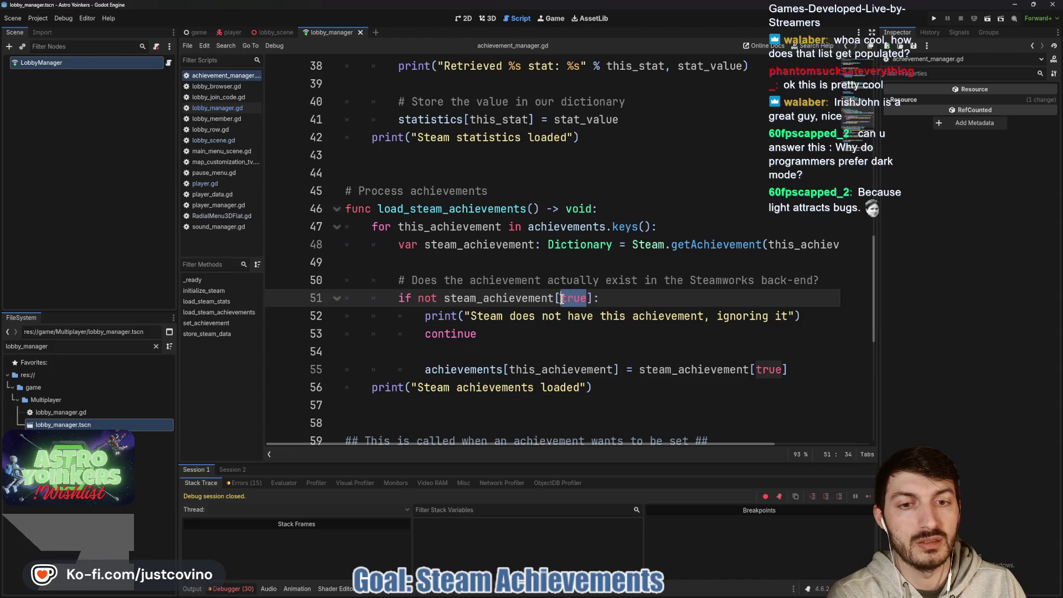
text('ret)
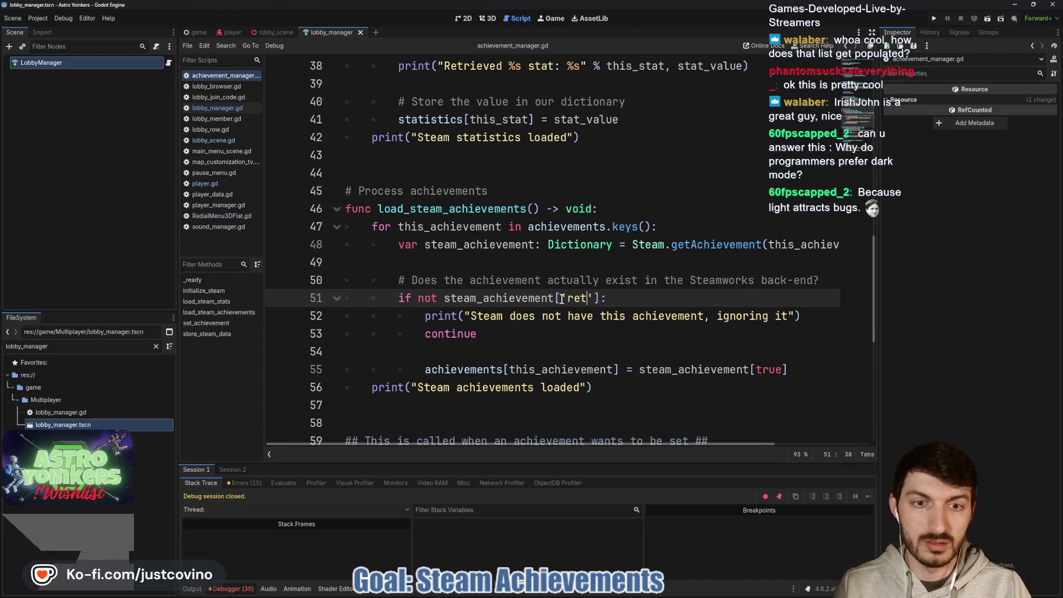
Save achievement_manager.gd and run the game to test the fix
mouse_move(711, 244)
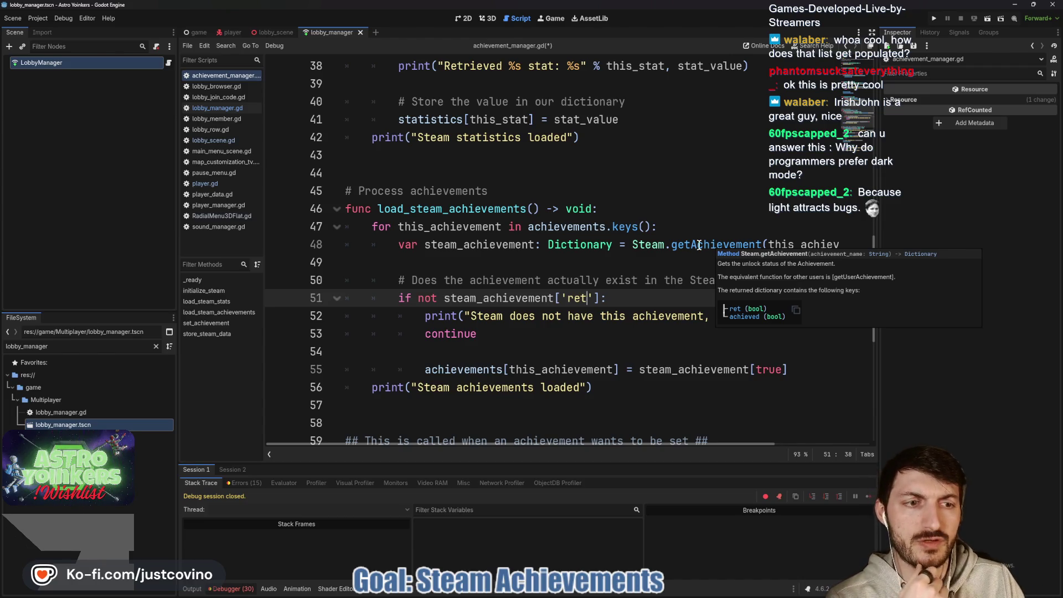
click(650, 266)
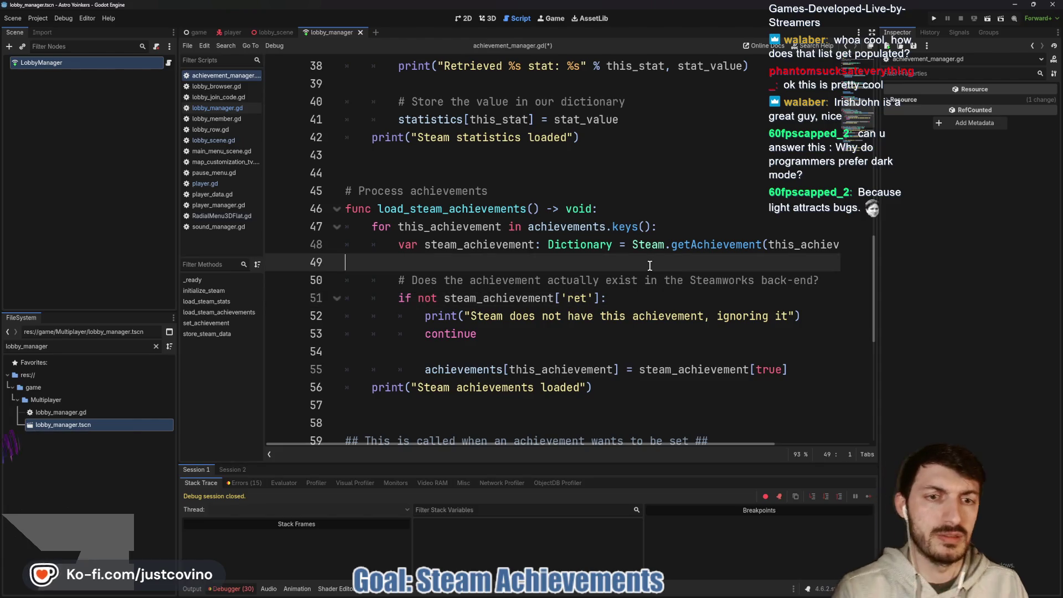
key(ctrl+s)
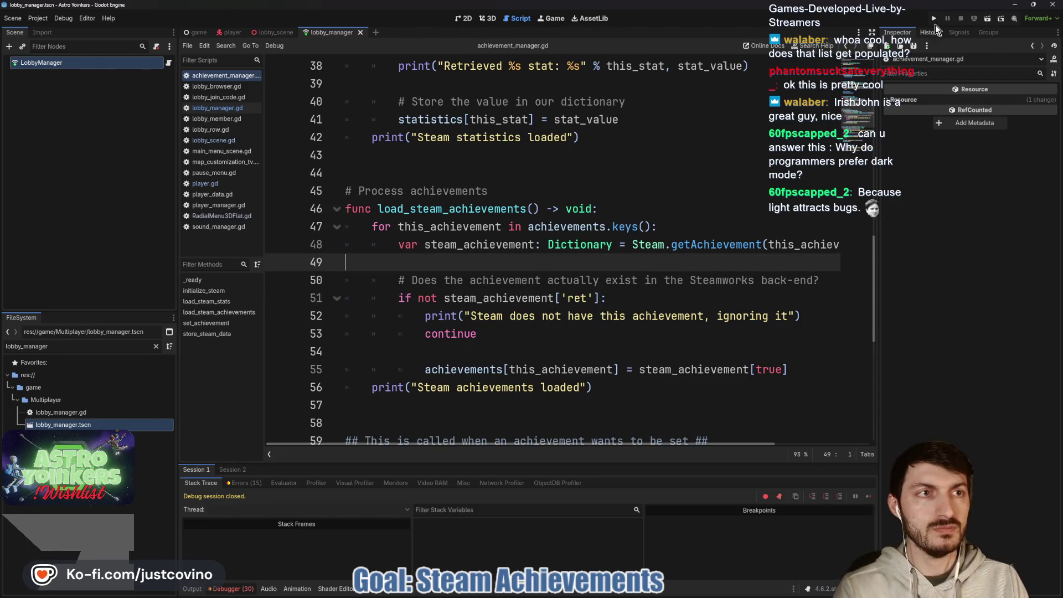
click(936, 21)
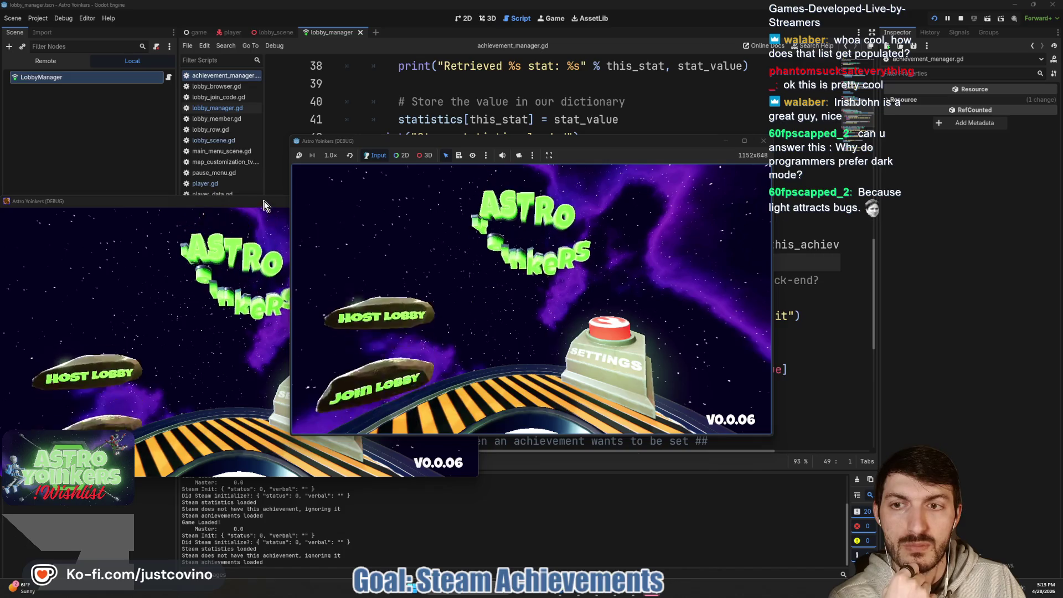
In the running game, close the extra window, host a private lobby, then stop the game
click(469, 201)
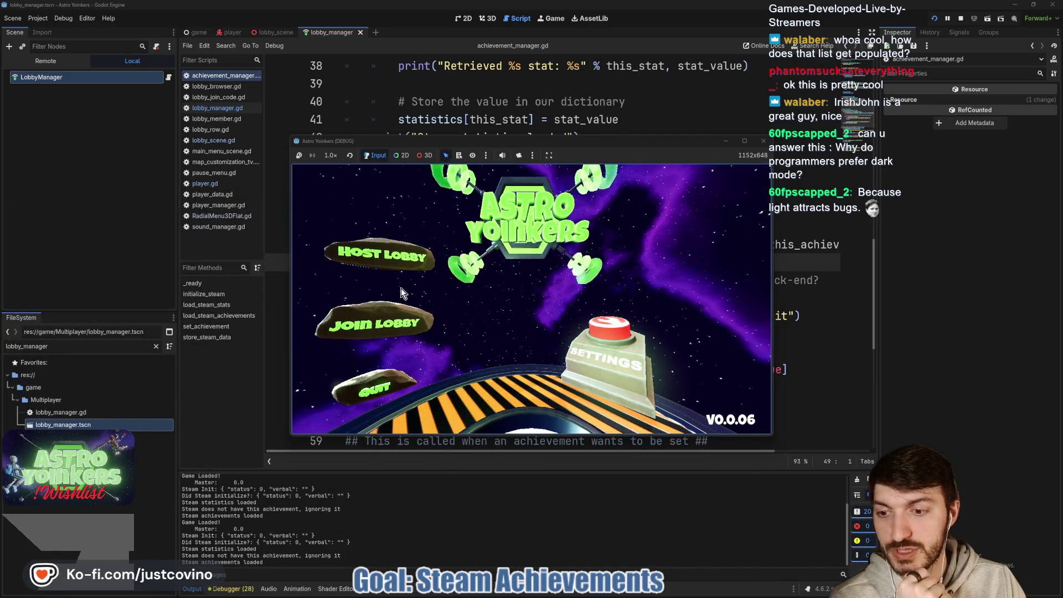
click(396, 252)
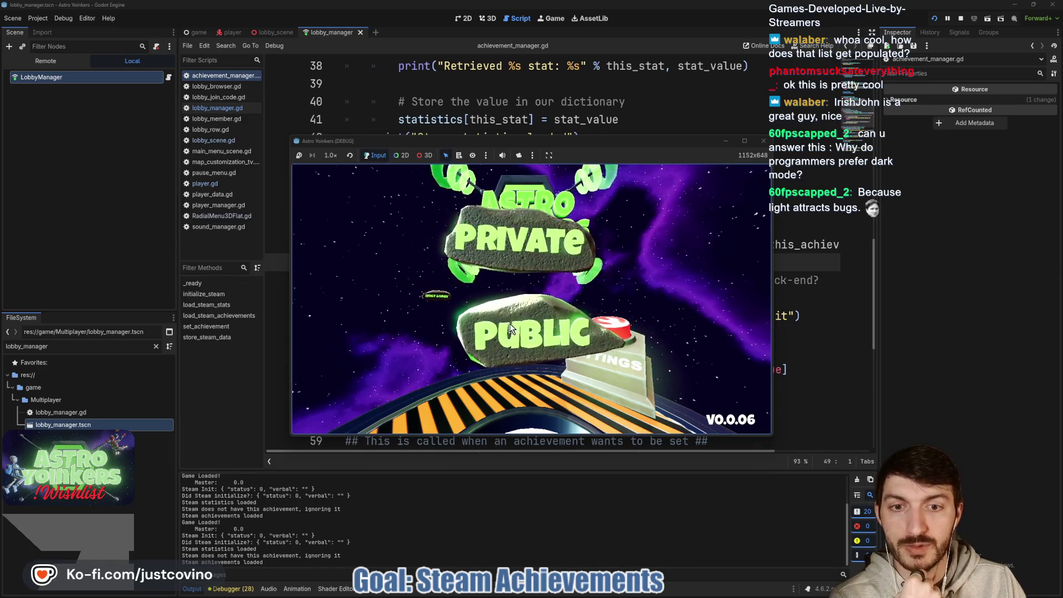
click(496, 238)
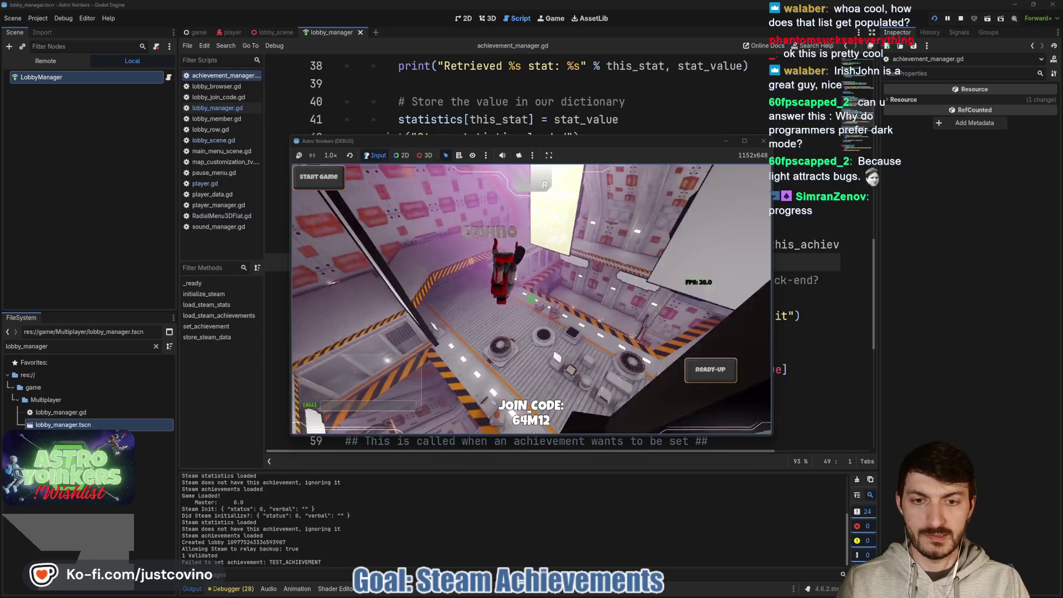
key(F8)
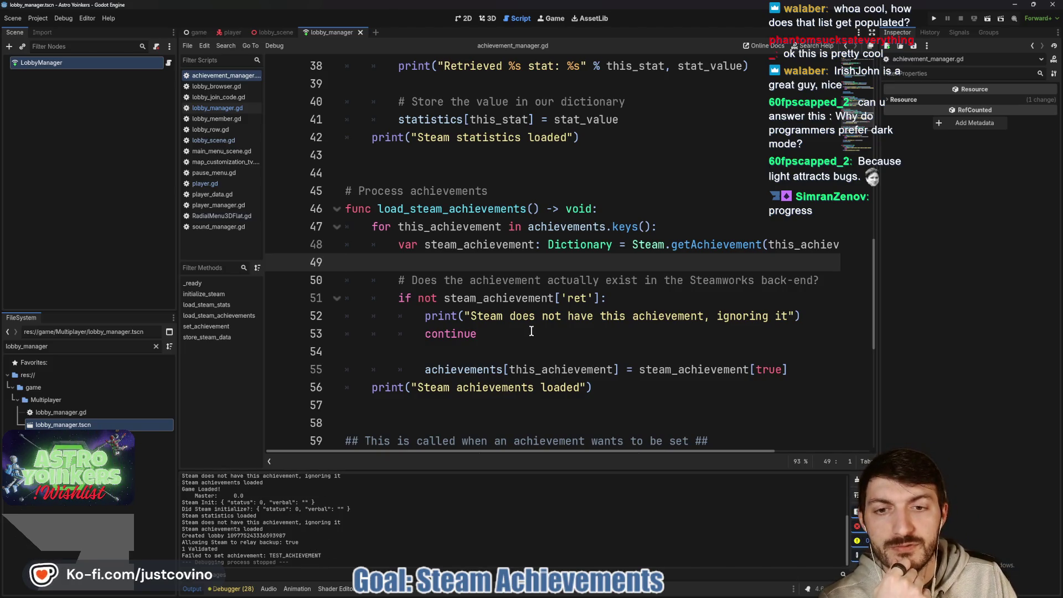
Review the 'Failed to set achievement' message and place the caret after the achievements dictionary
scroll(531, 331, down, 1)
scroll(572, 331, down, 4)
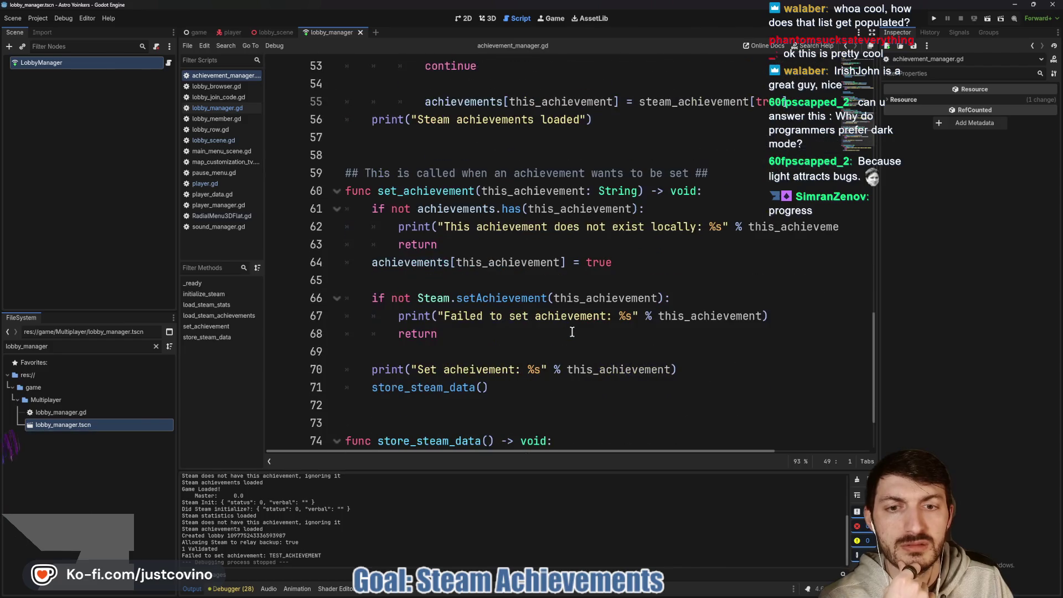
double_click(499, 315)
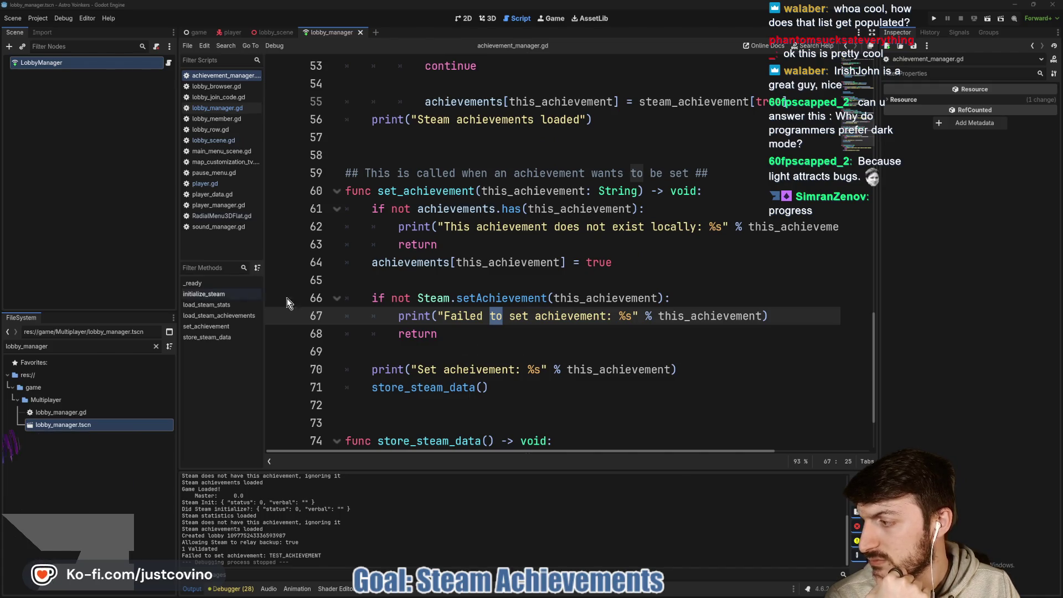
scroll(541, 328, up, 15)
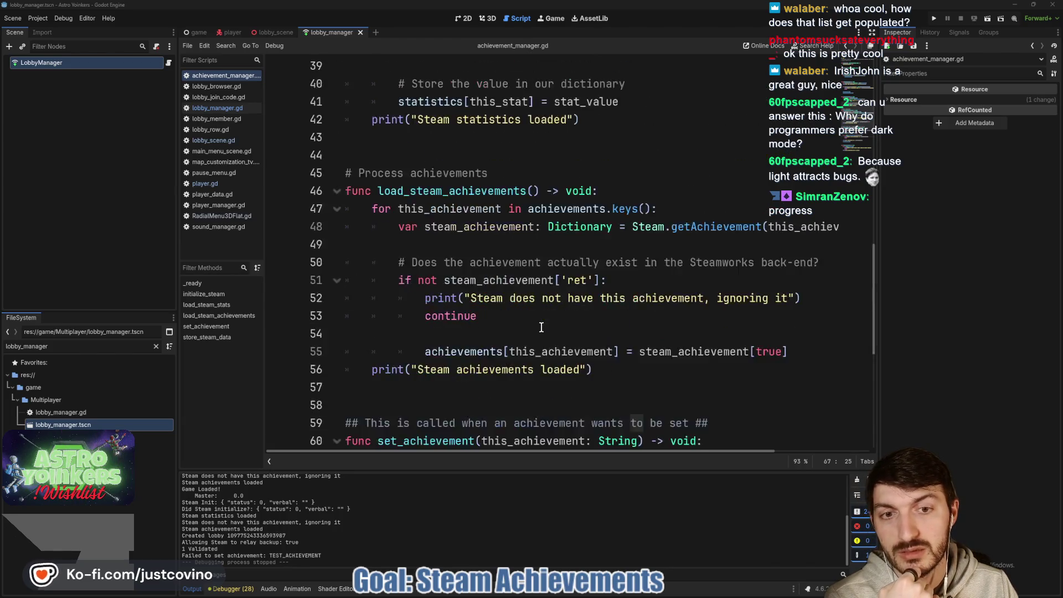
click(409, 227)
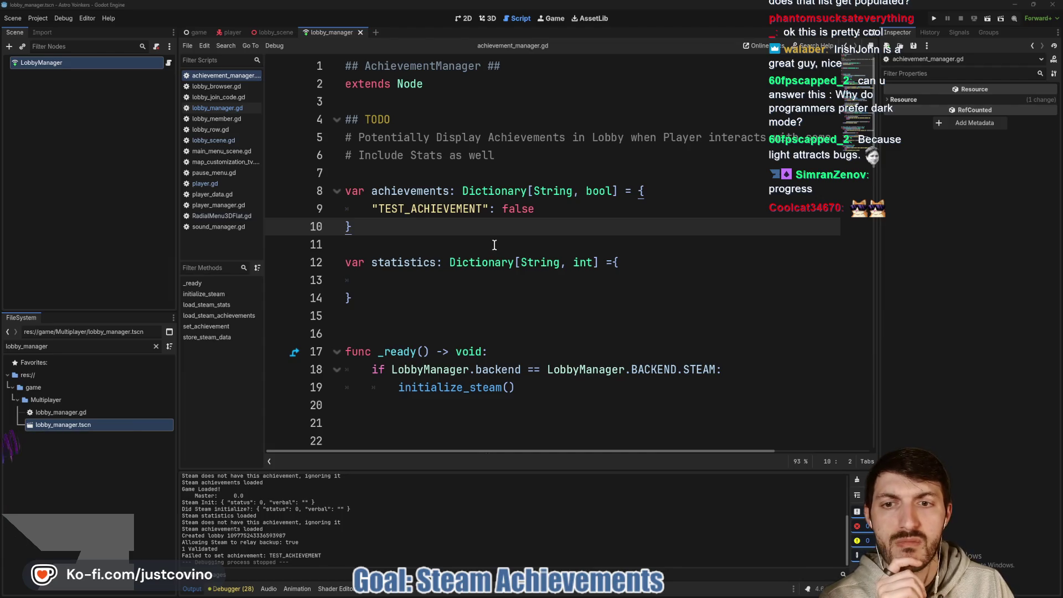
scroll(497, 243, down, 4)
scroll(498, 239, down, 6)
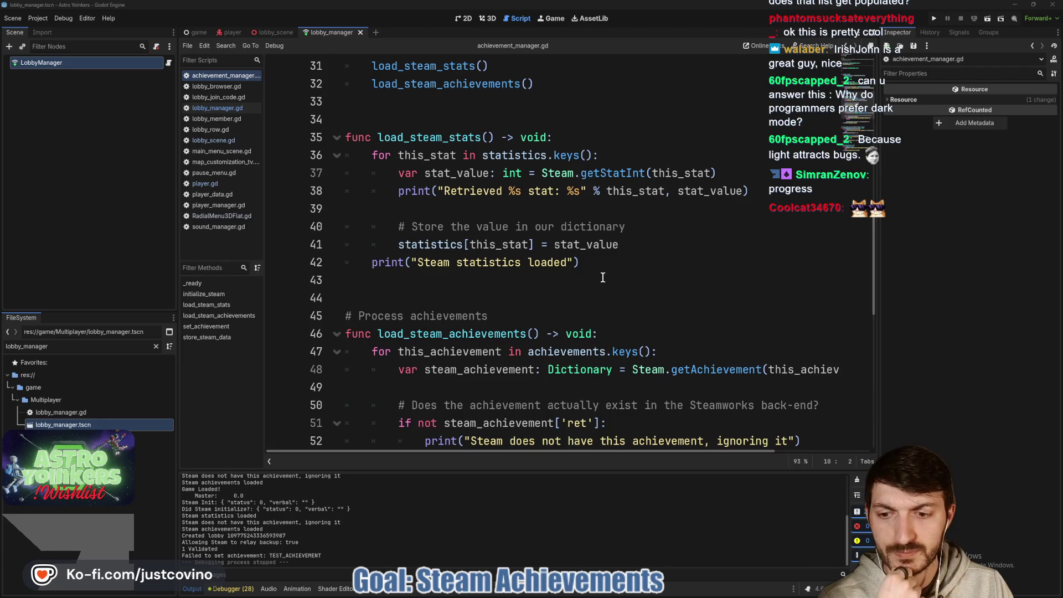
scroll(603, 278, down, 2)
scroll(603, 277, up, 2)
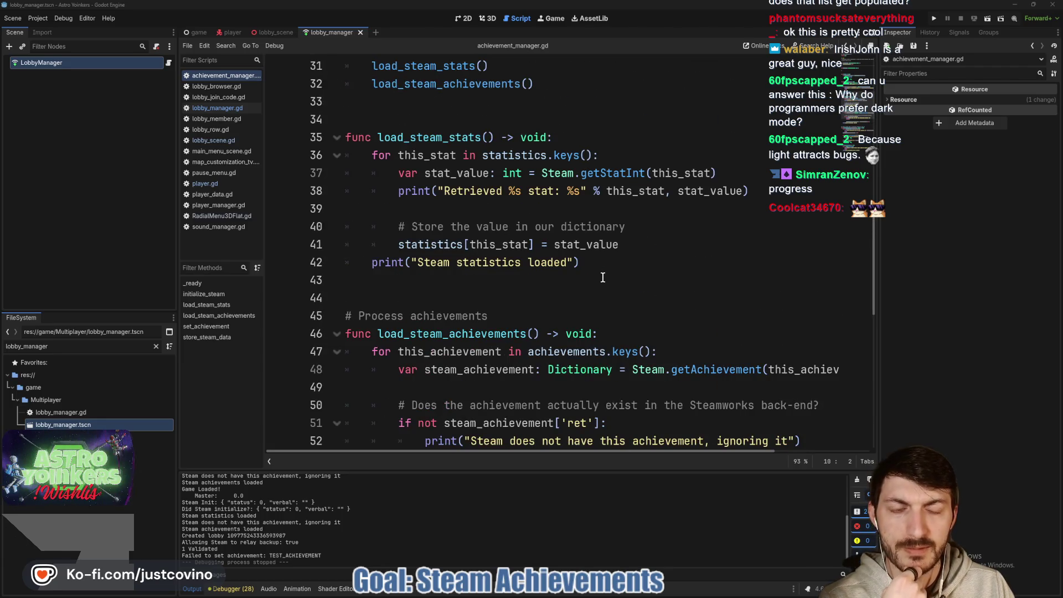
scroll(603, 277, down, 4)
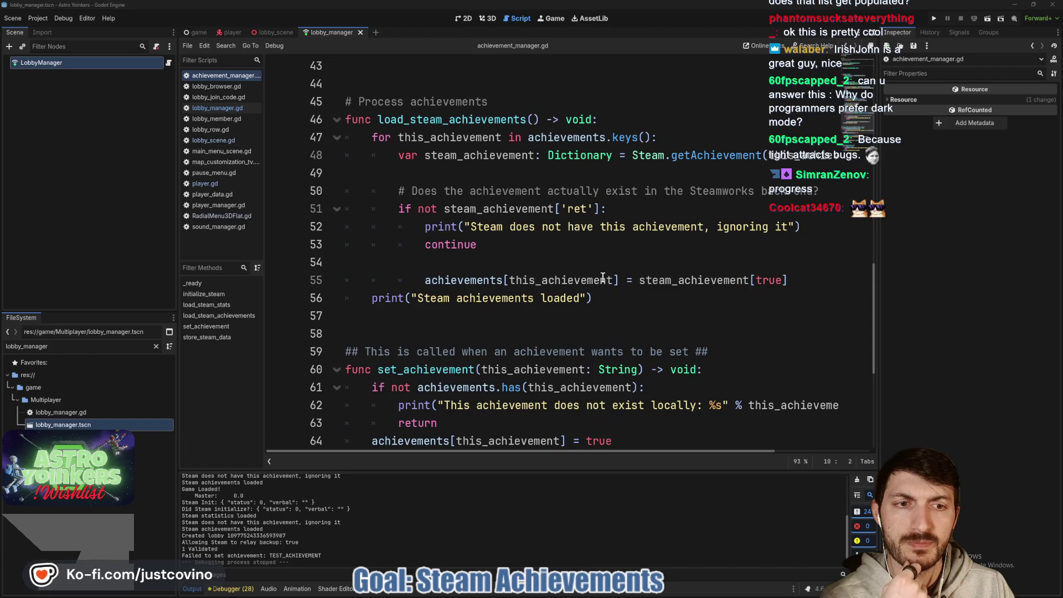
Relaunch the game, close its separate window, and bring the Steam client to the front
key(F5)
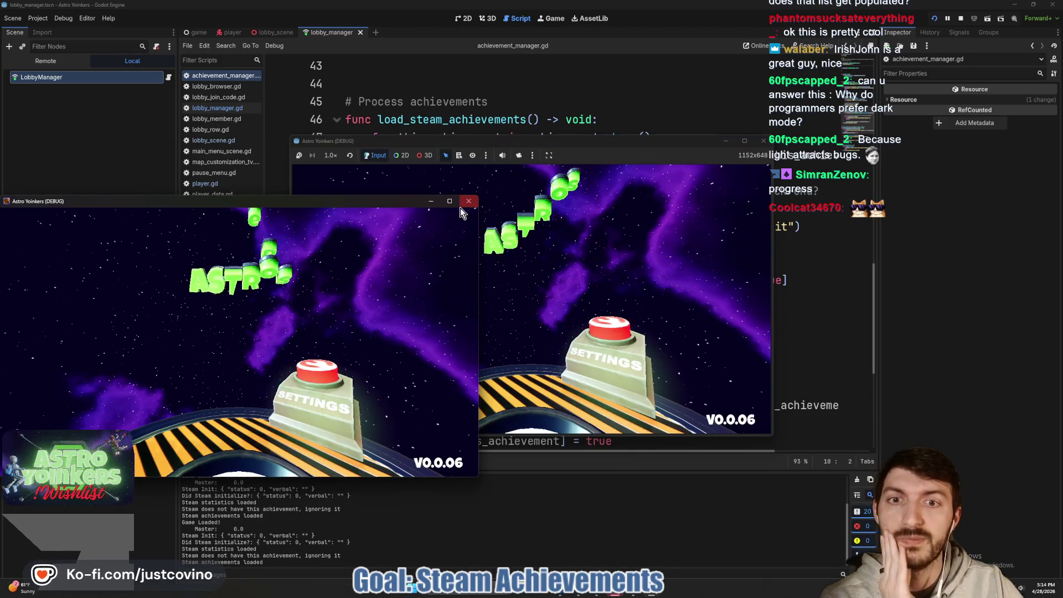
click(470, 201)
click(572, 594)
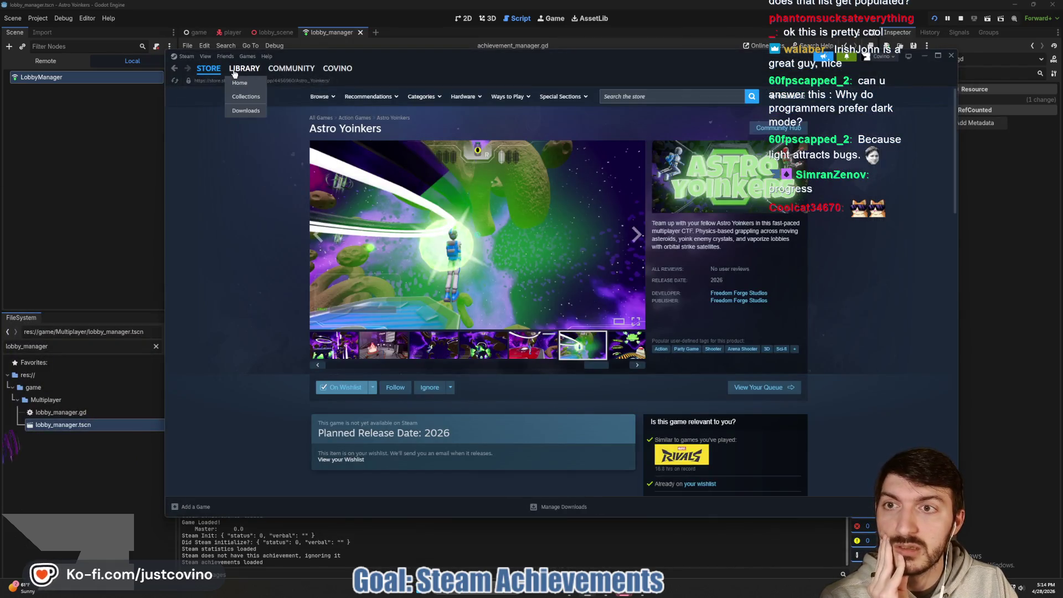
Open the Astro Yoinkers Playtest page in Steam's library, then switch back to the Godot script
click(244, 69)
click(232, 217)
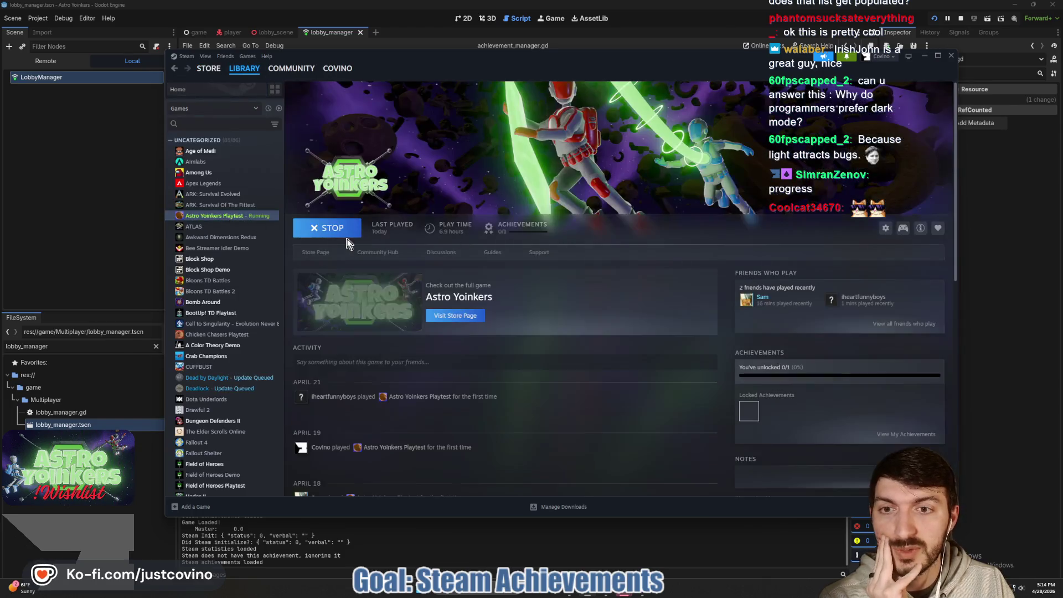
click(313, 253)
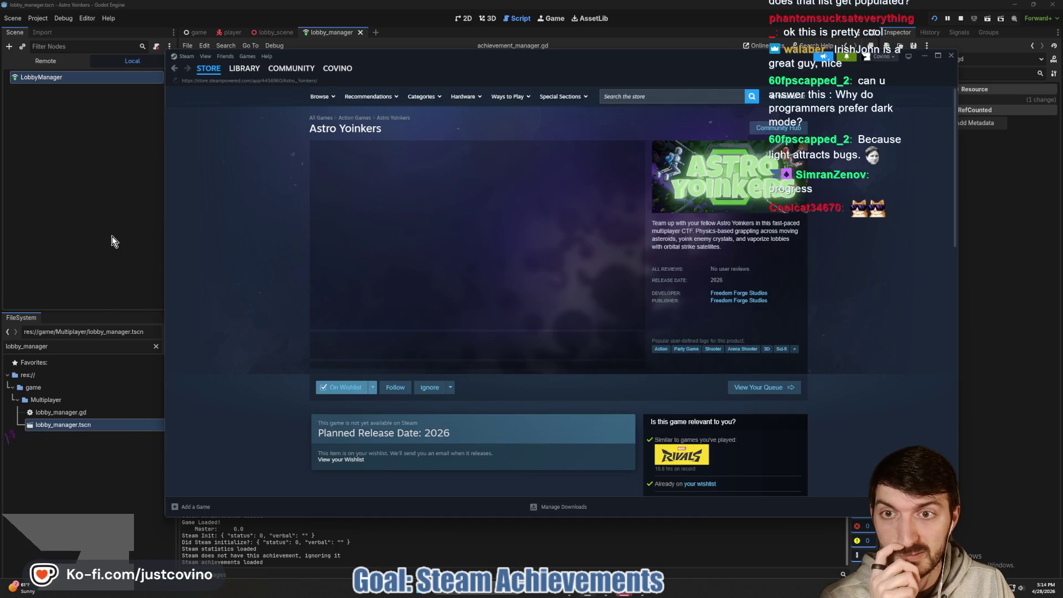
click(112, 236)
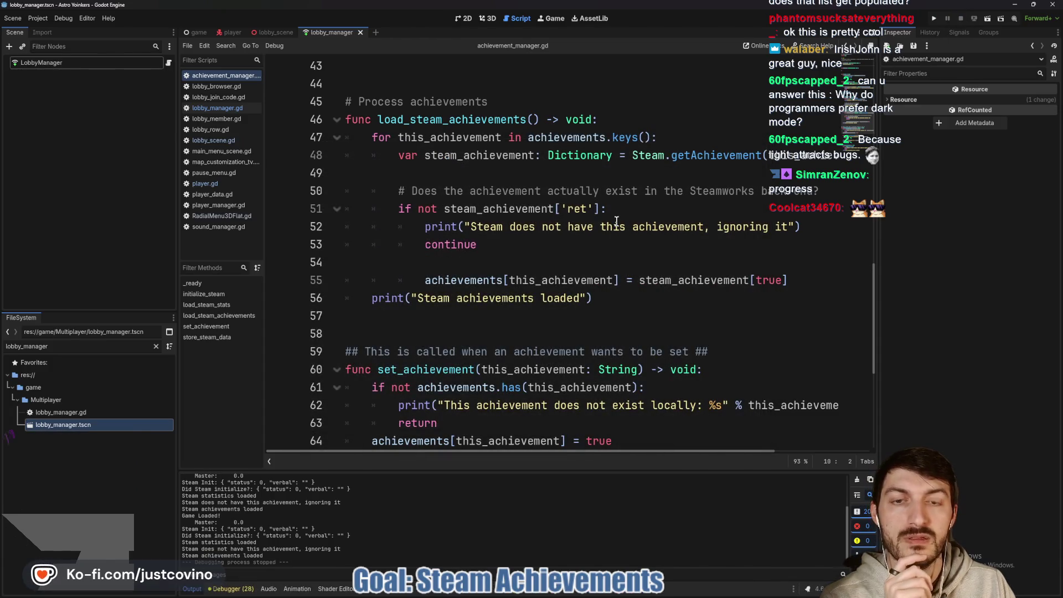
scroll(608, 251, up, 2)
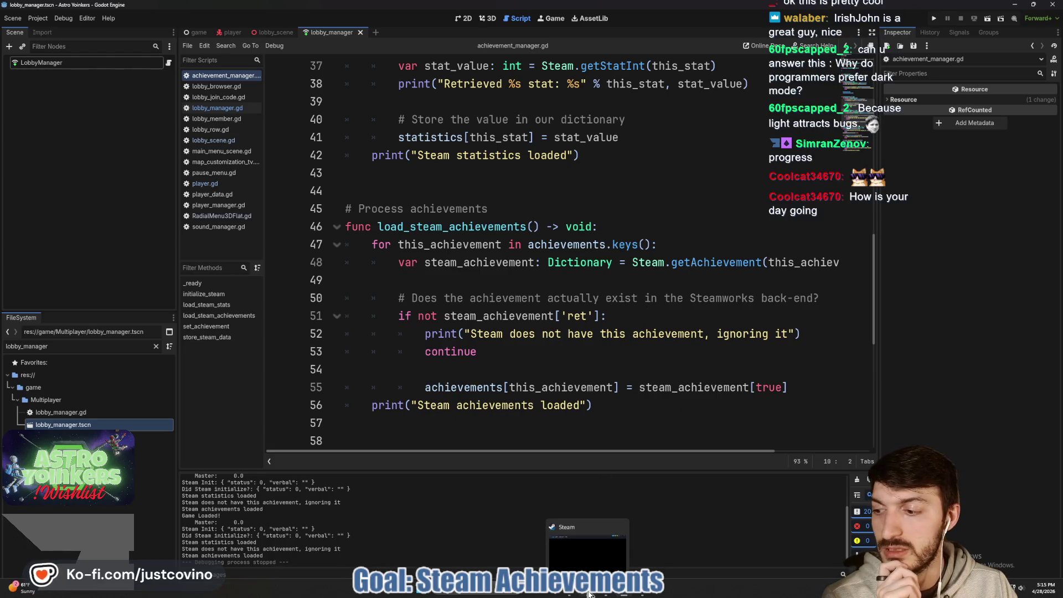
View the playtest's achievements list, confirming Yoinked! is locked (0 of 1), and return to Godot
click(586, 594)
scroll(793, 330, down, 2)
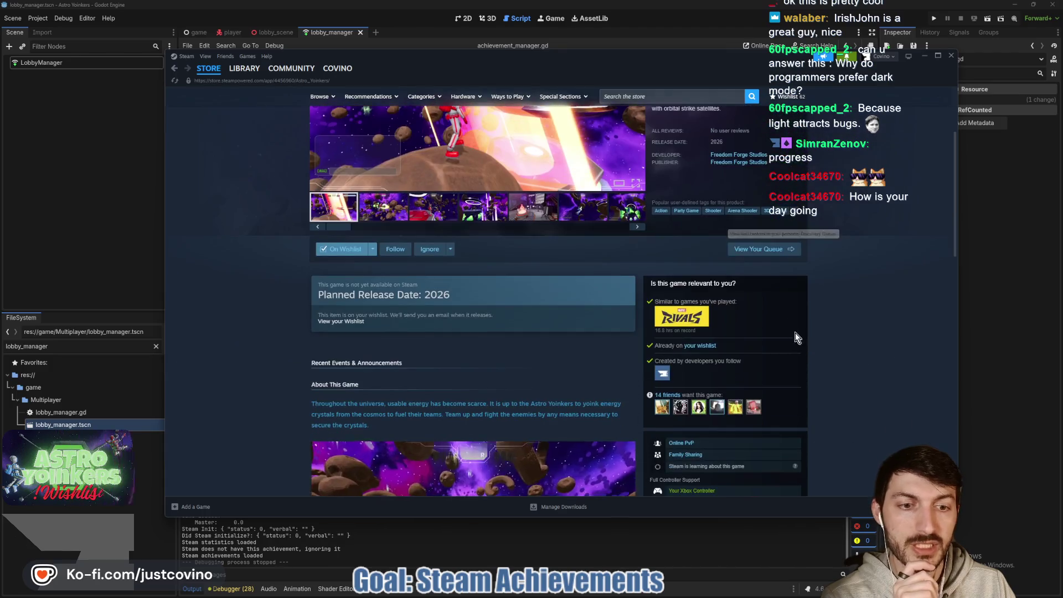
scroll(799, 343, up, 2)
click(244, 68)
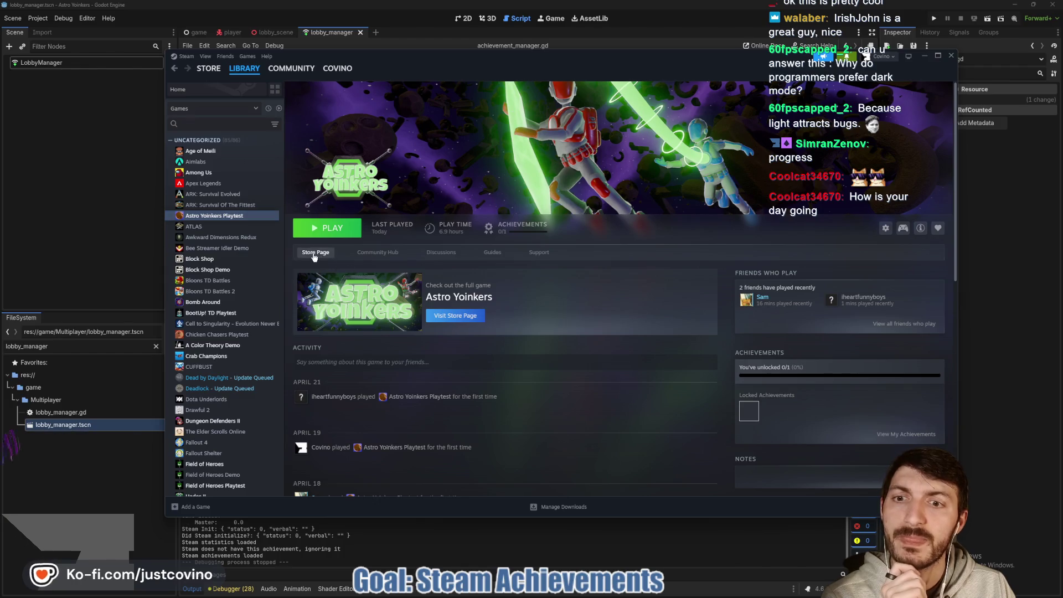
scroll(753, 332, down, 2)
mouse_move(754, 332)
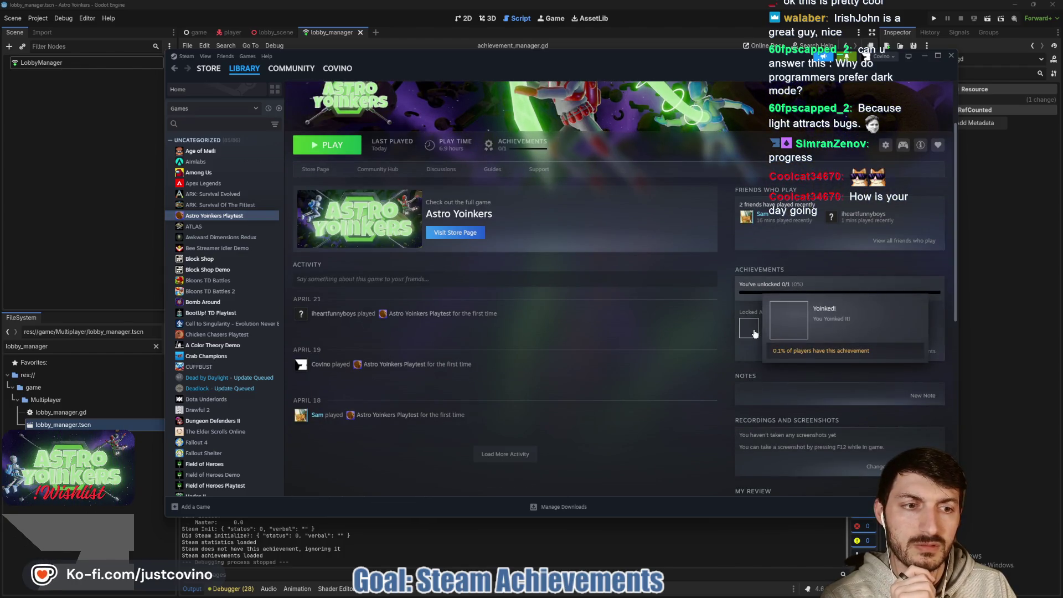
click(751, 336)
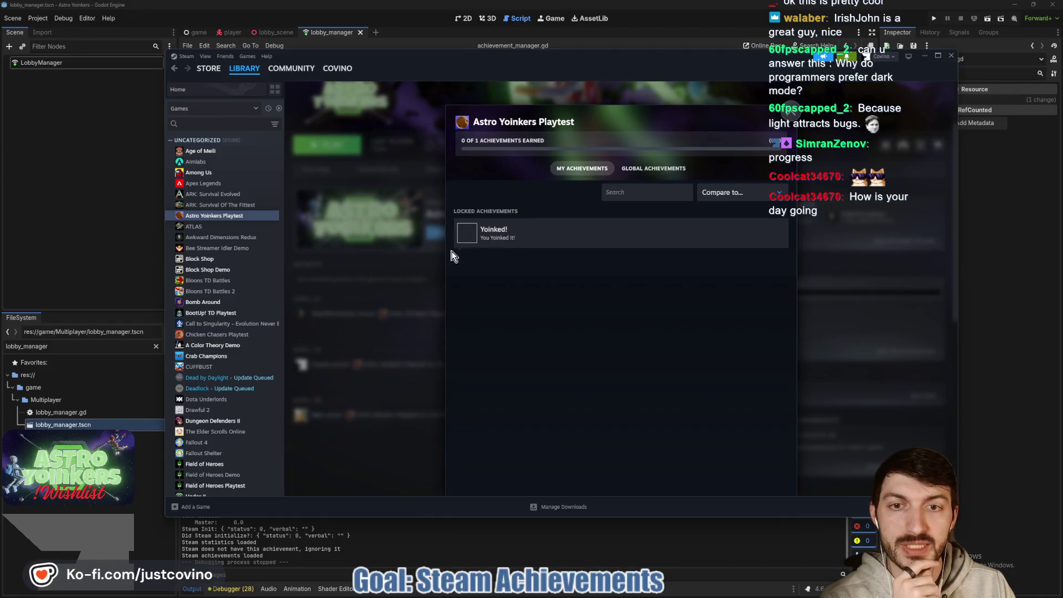
key(Escape)
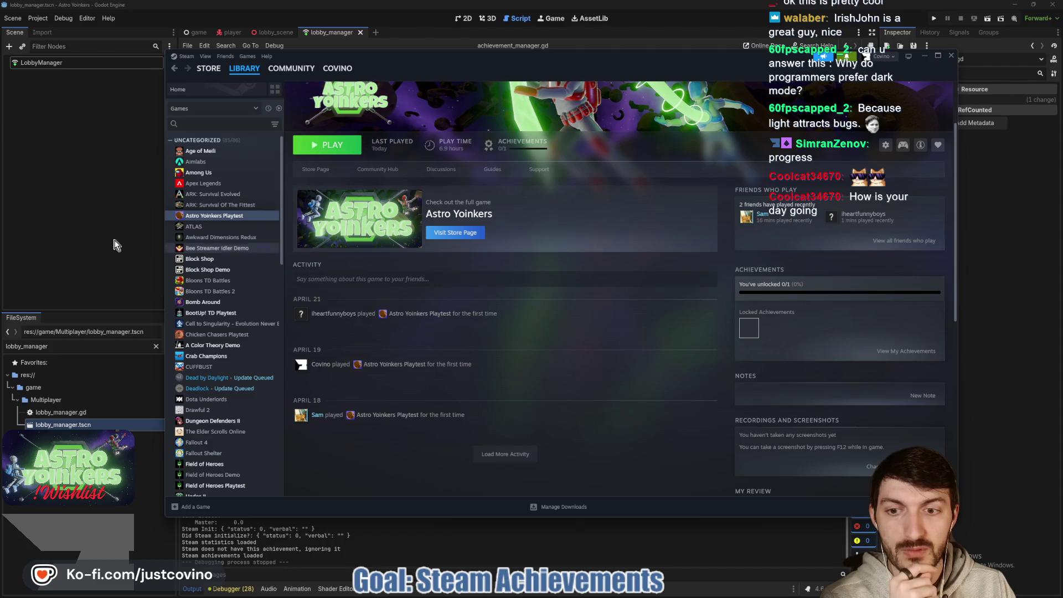
click(96, 218)
scroll(519, 227, up, 12)
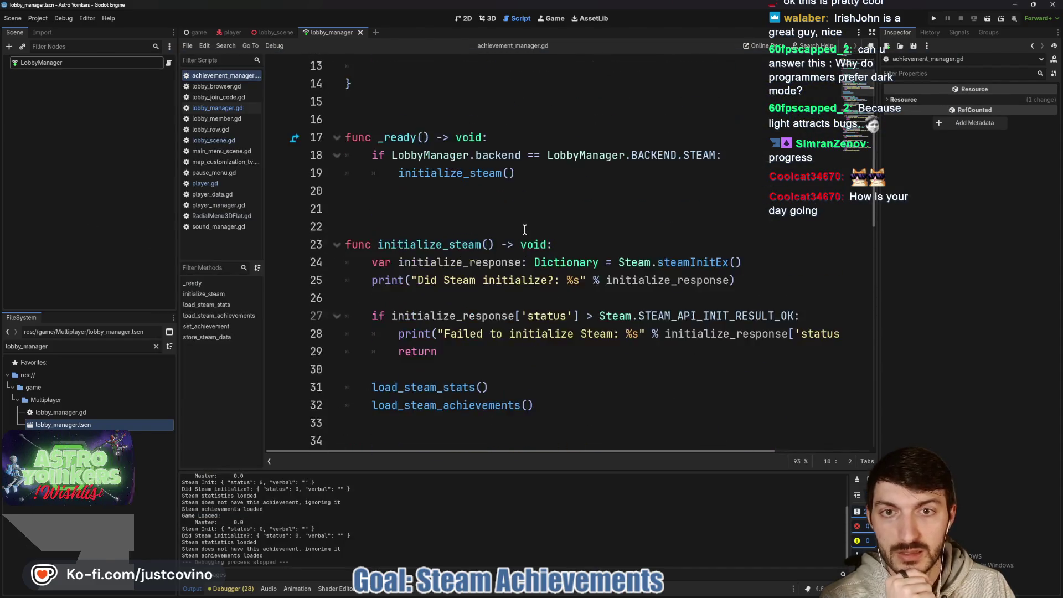
Re-paste the TEST_ACHIEVEMENT key on line 9, then pop out the Twitch chat window
click(431, 211)
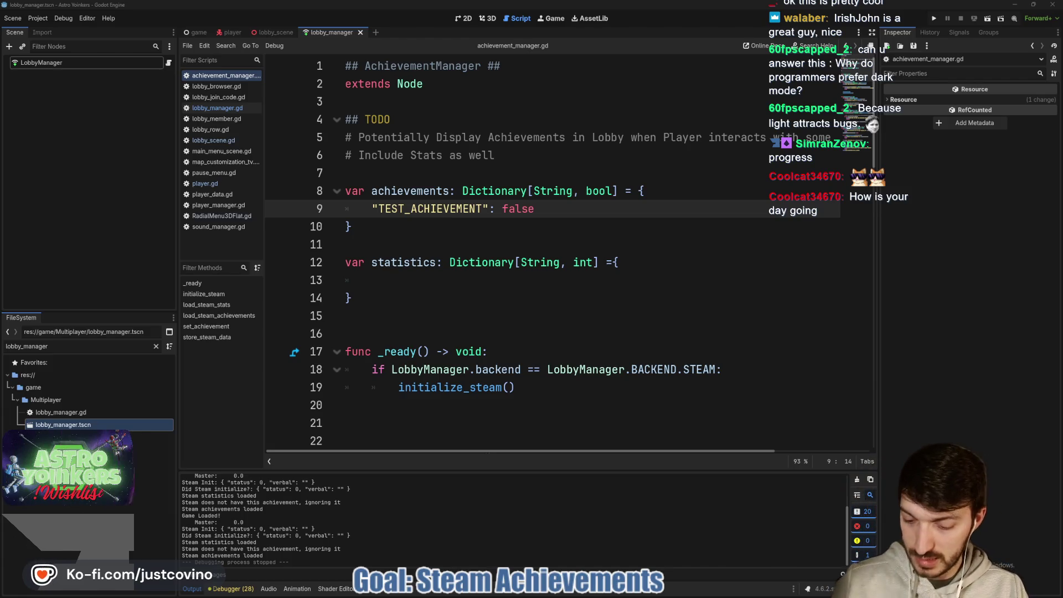
double_click(455, 211)
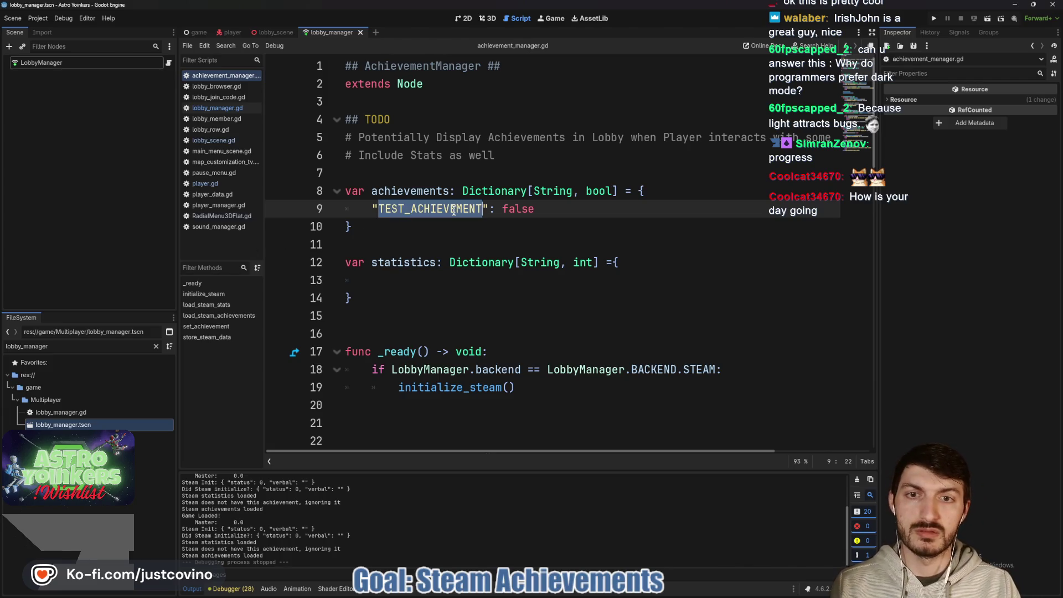
key(ctrl+x)
key(ctrl+v)
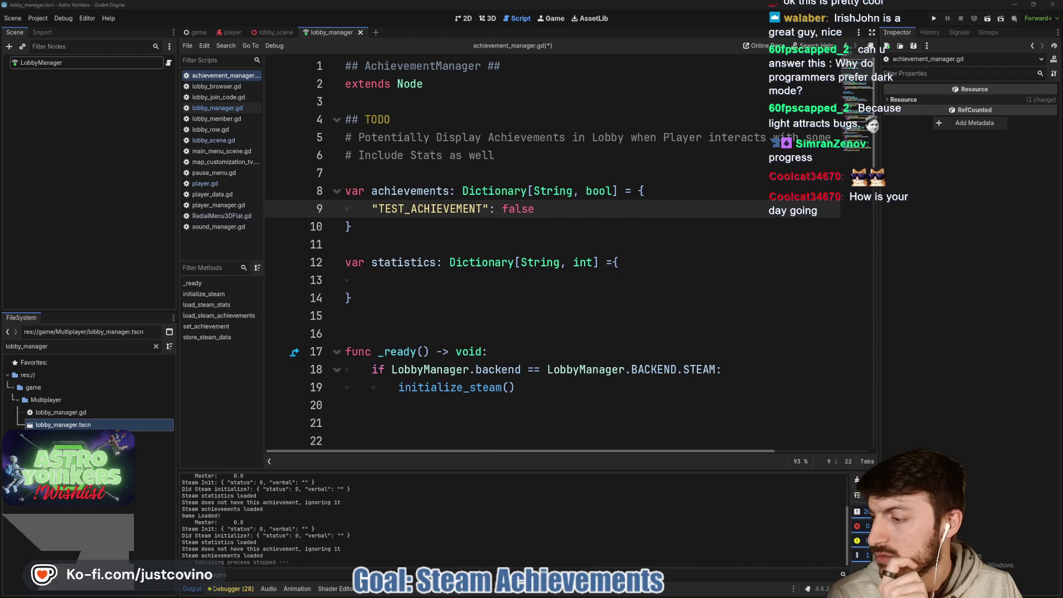
key(alt+Tab)
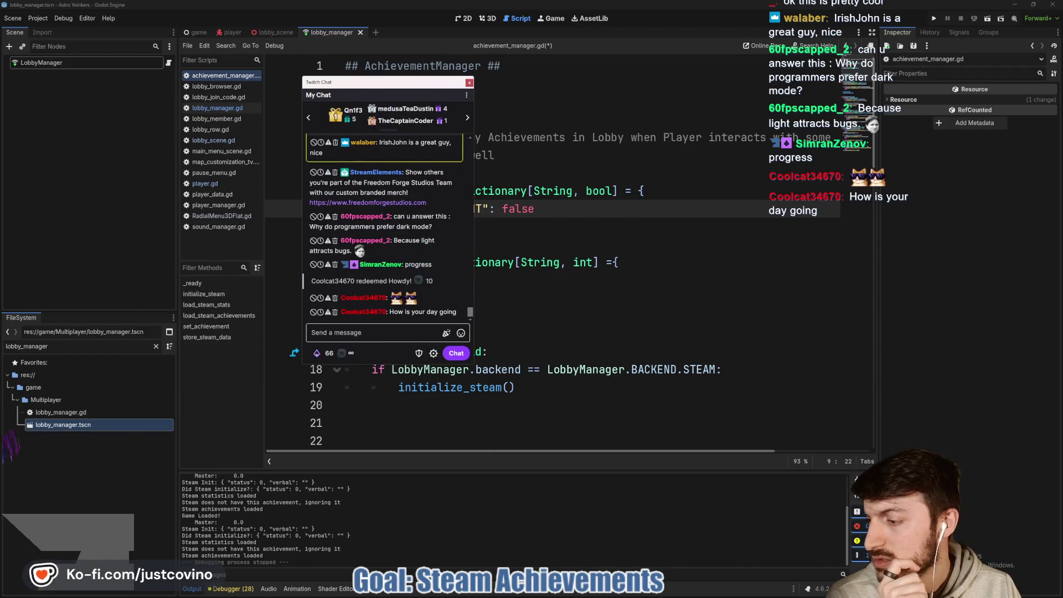
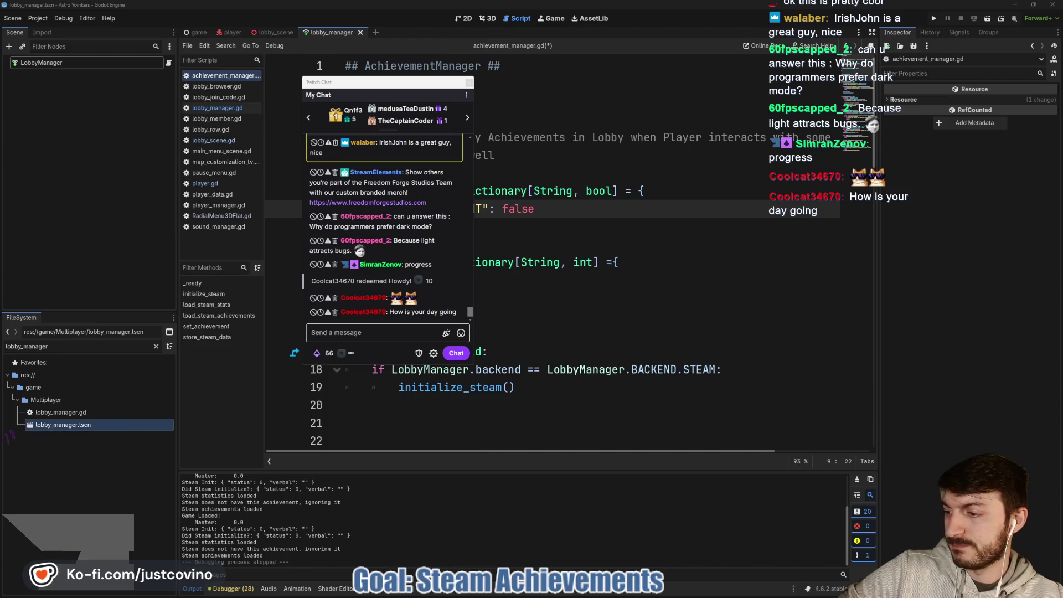
Move the chat popout off the code, save achievement_manager.gd, and run the project
drag(454, 81, 0, 125)
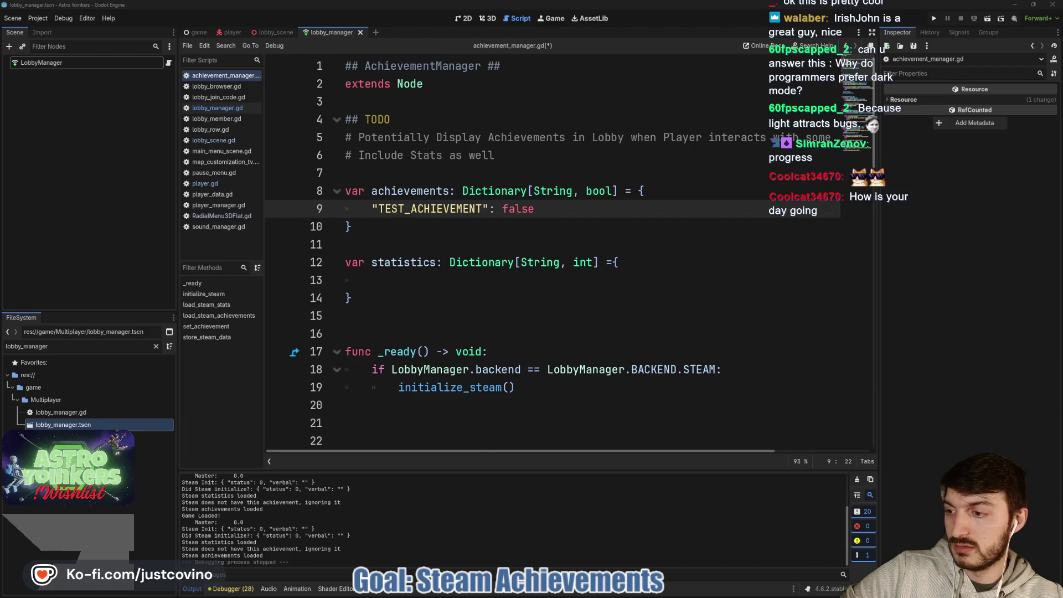
click(483, 231)
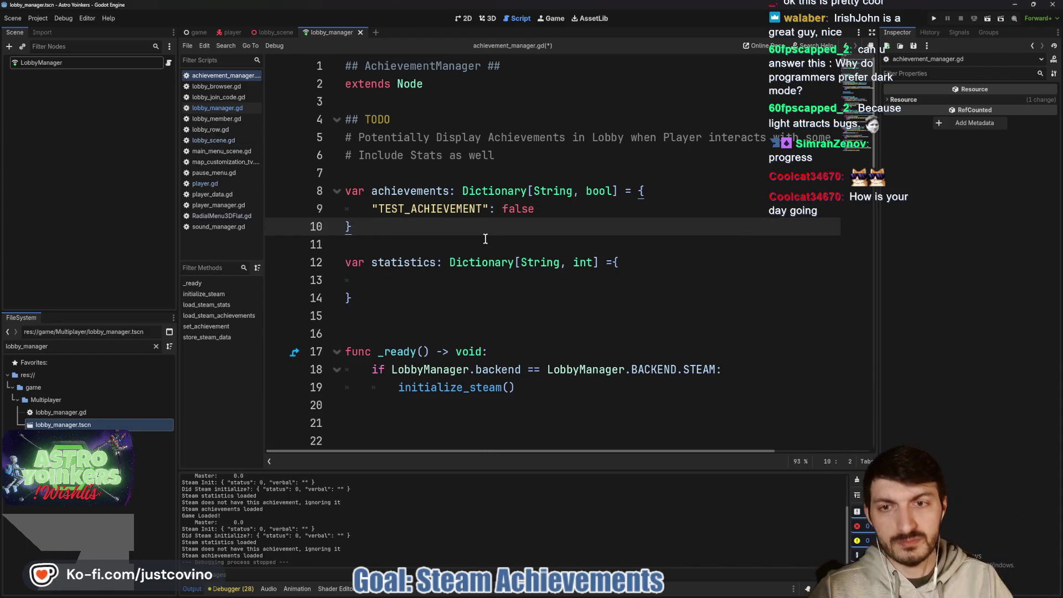
key(ctrl+s)
click(940, 19)
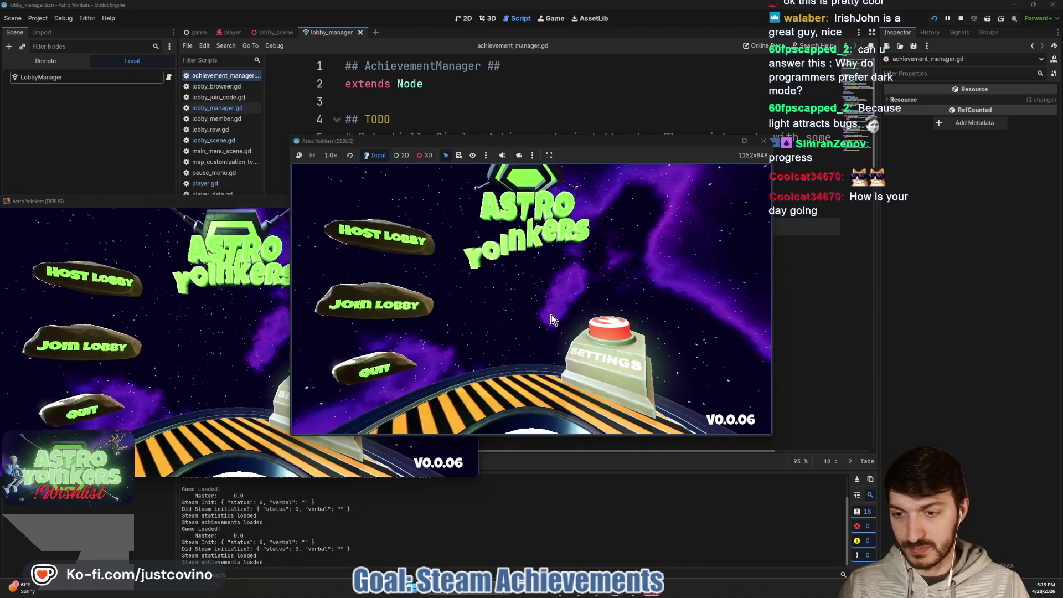
Host a lobby in the running game until TEST_ACHIEVEMENT is sent to Steam, then stop the game
click(391, 263)
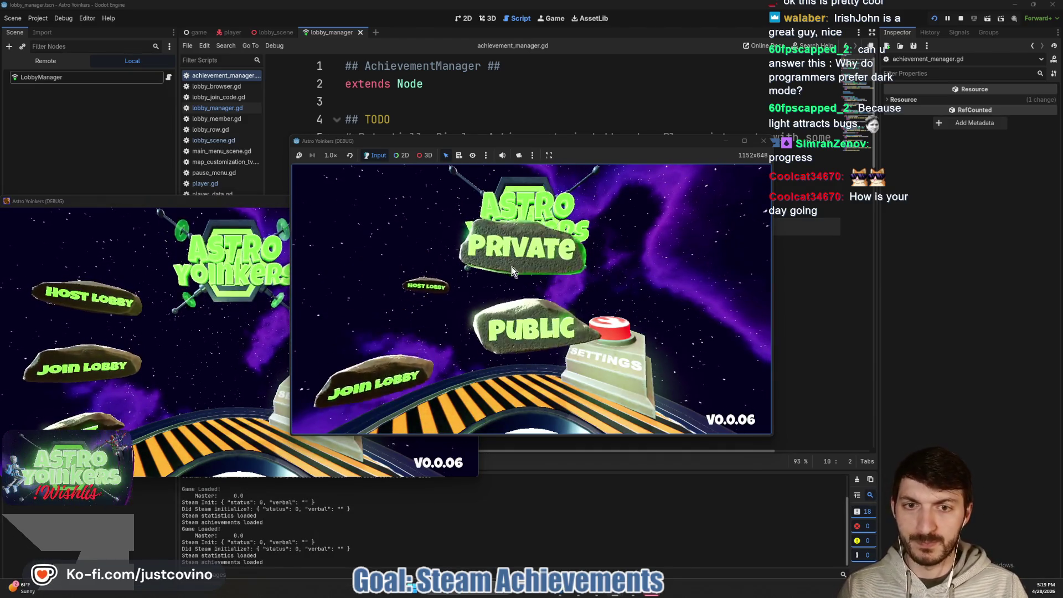
click(526, 271)
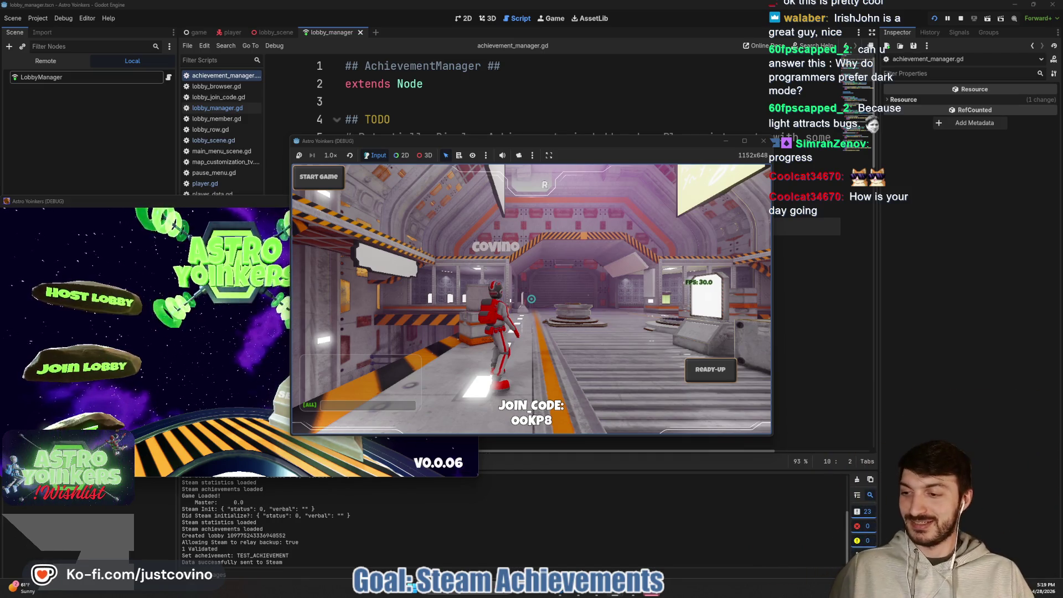
mouse_move(531, 299)
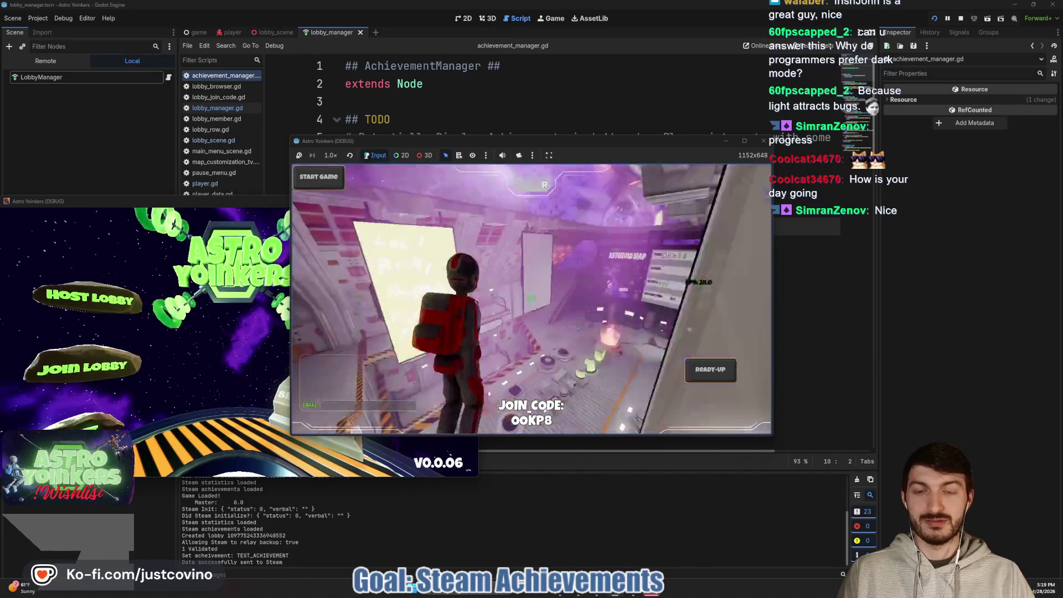
key(alt+F4)
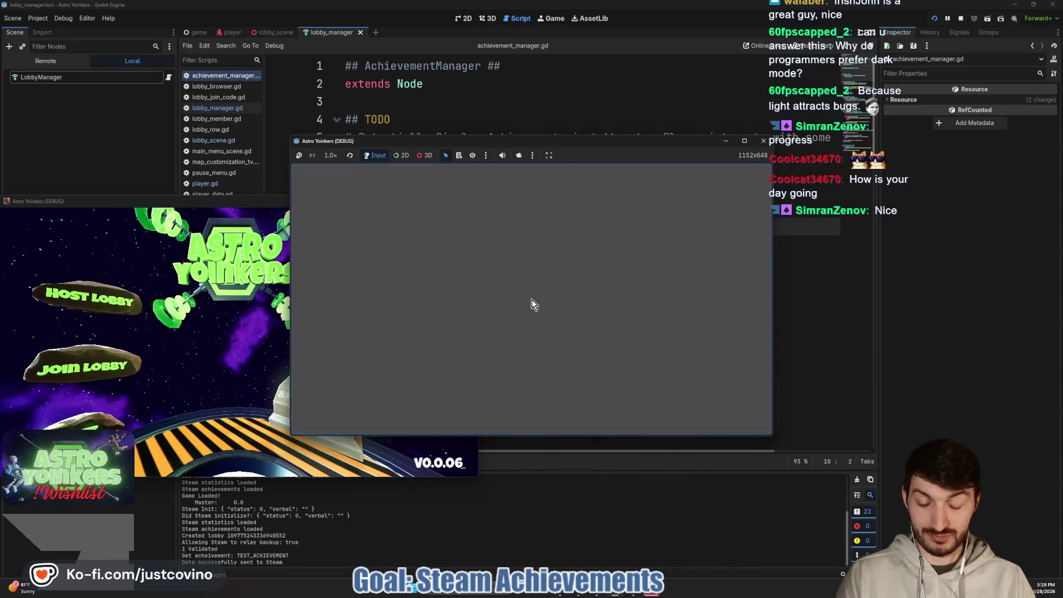
Bring the GodotSteam docs browser forward and switch to another tab
click(550, 314)
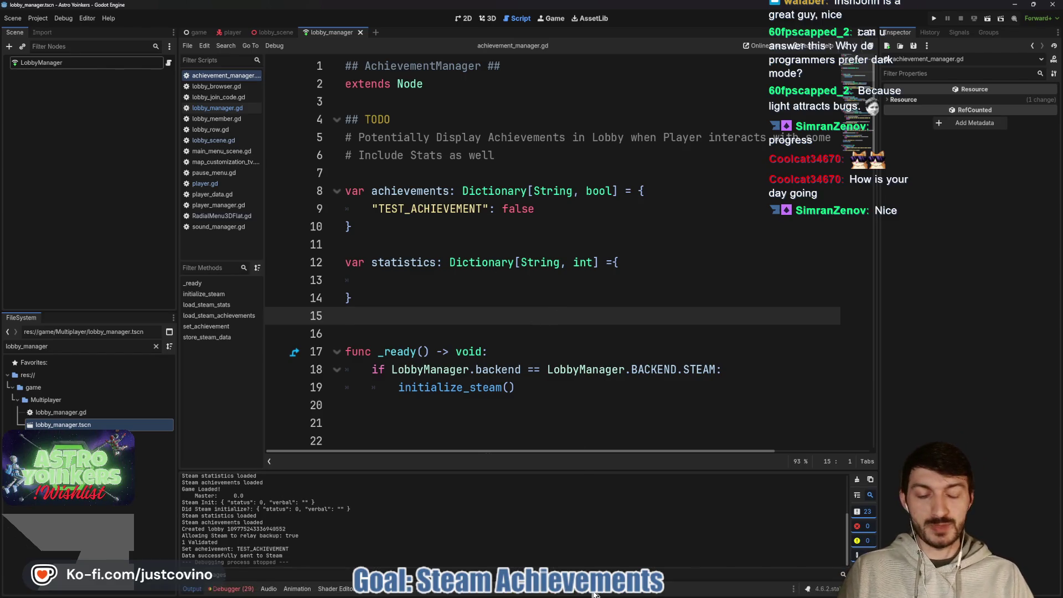
click(568, 540)
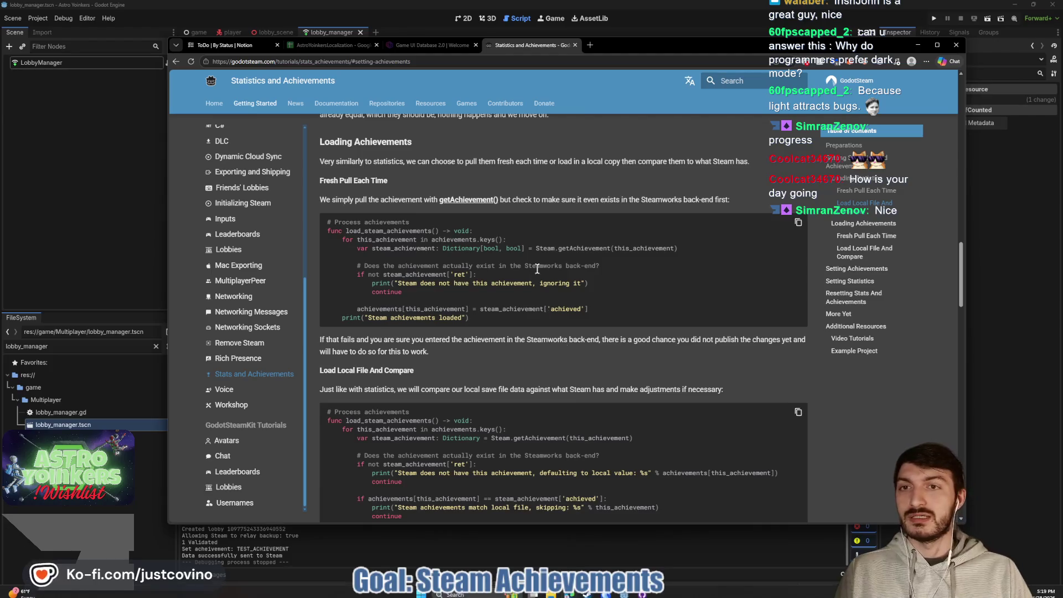
click(312, 45)
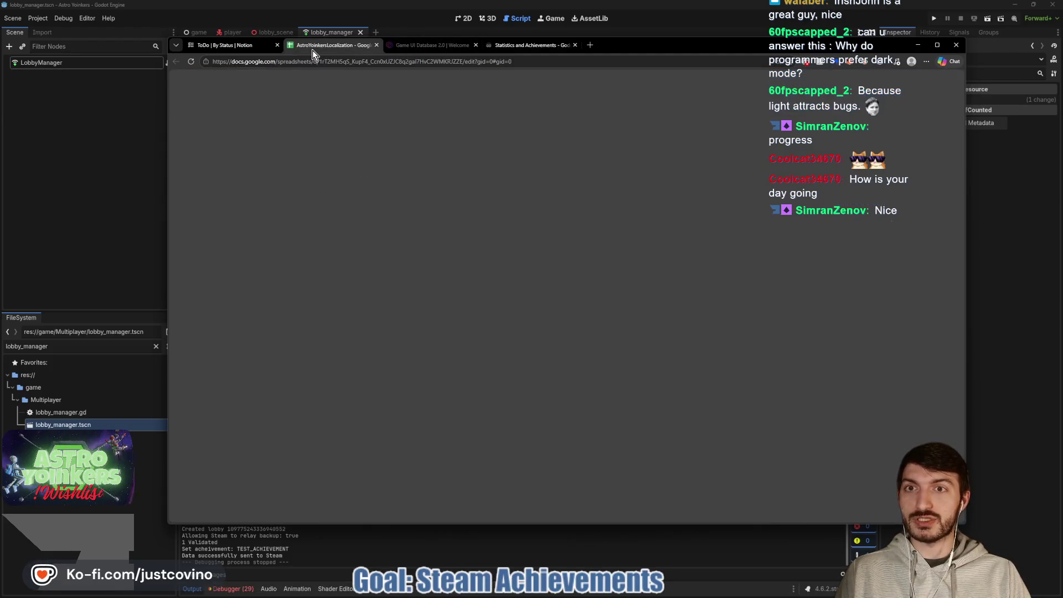
On the Notion Achievements page, add an outdented blank line below 'Get a Flawless Victory', then return to Godot
click(238, 45)
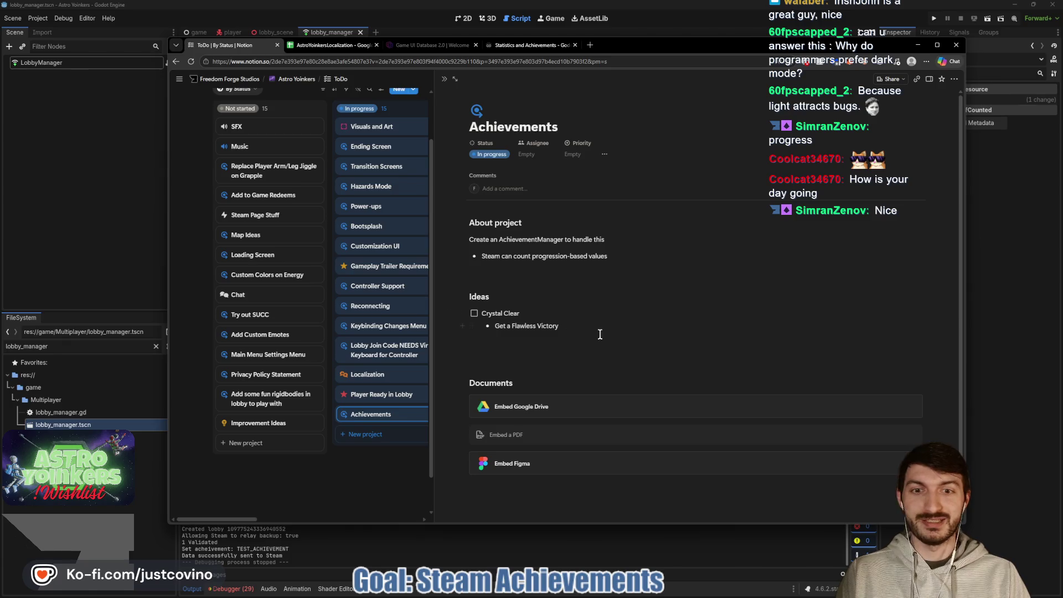
click(618, 329)
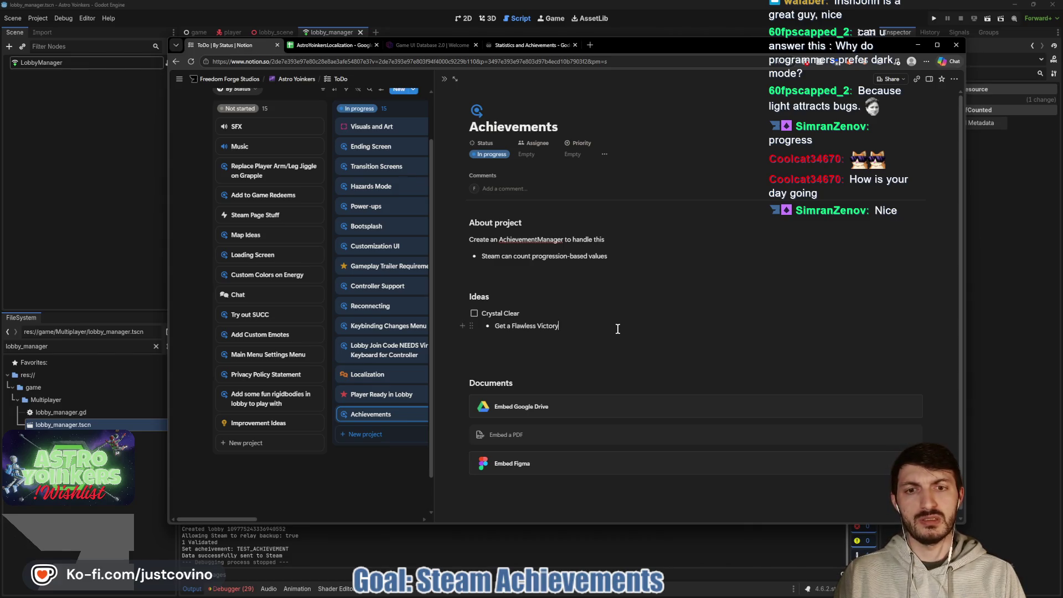
key(Return)
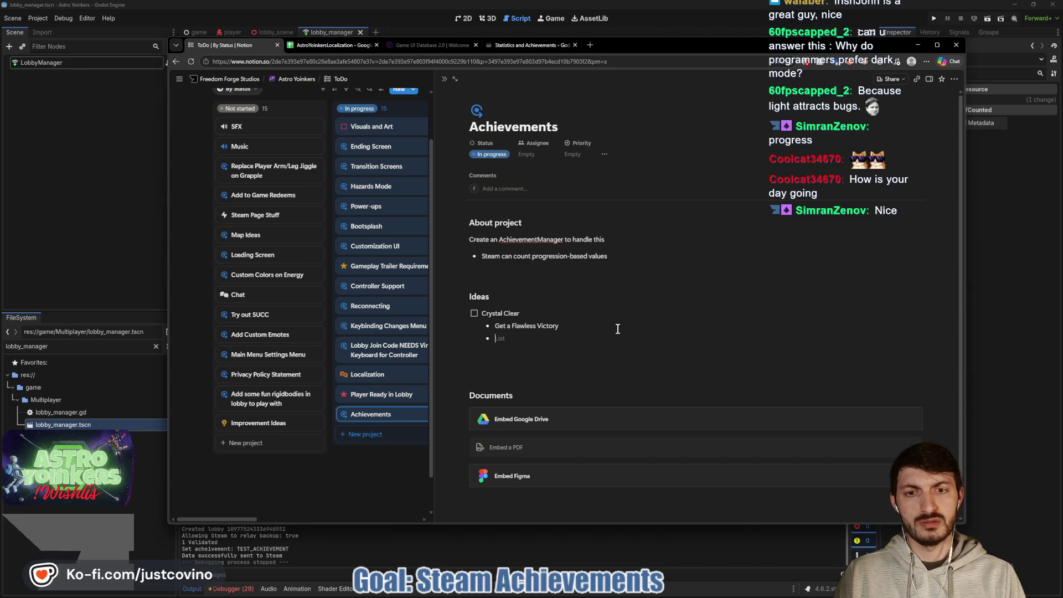
key(Return)
key(Return)
key(shift+Tab)
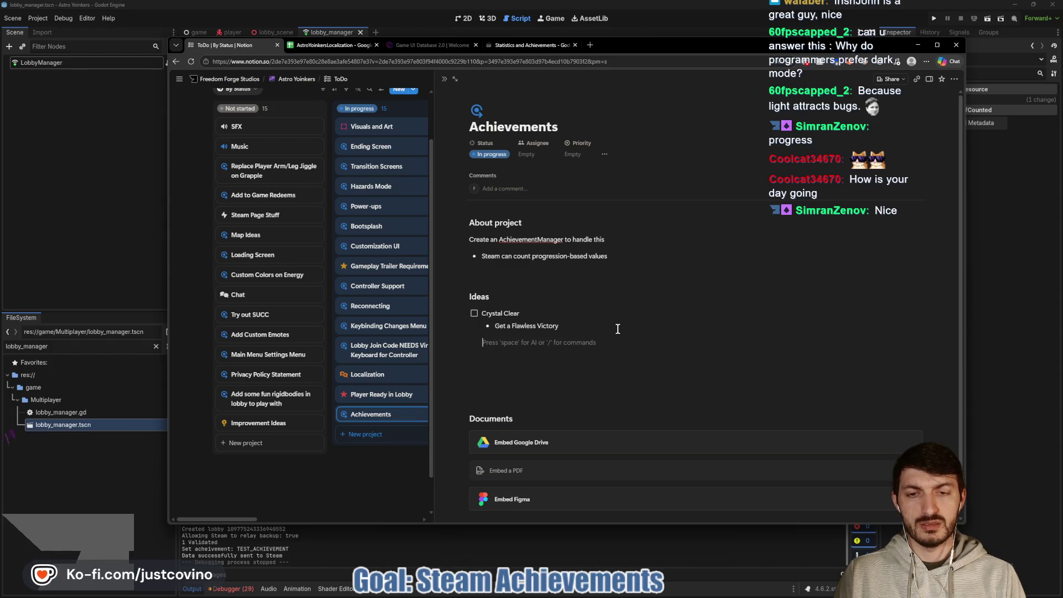
click(8, 243)
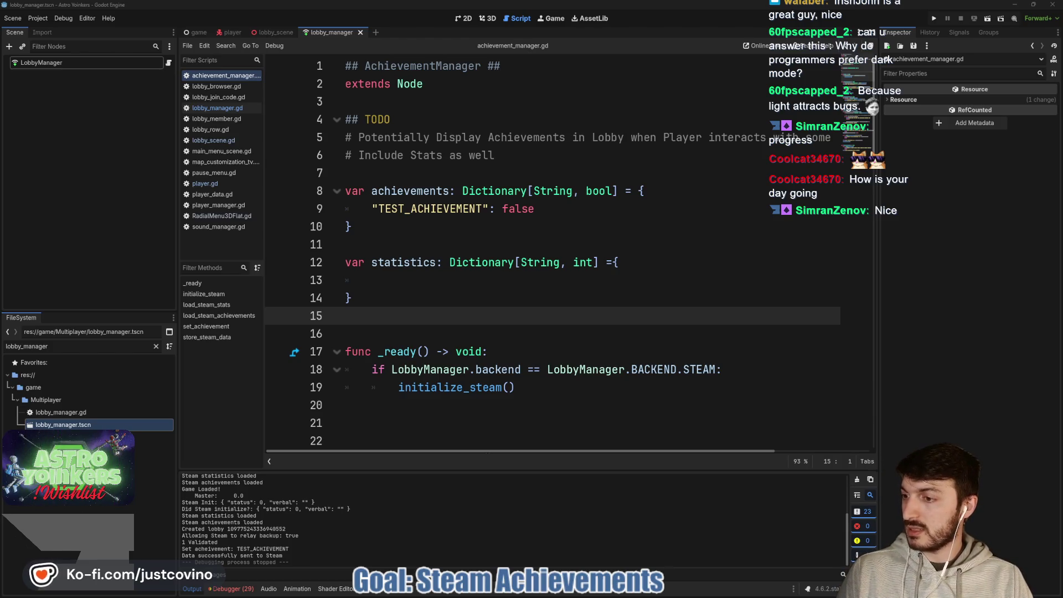
double_click(446, 209)
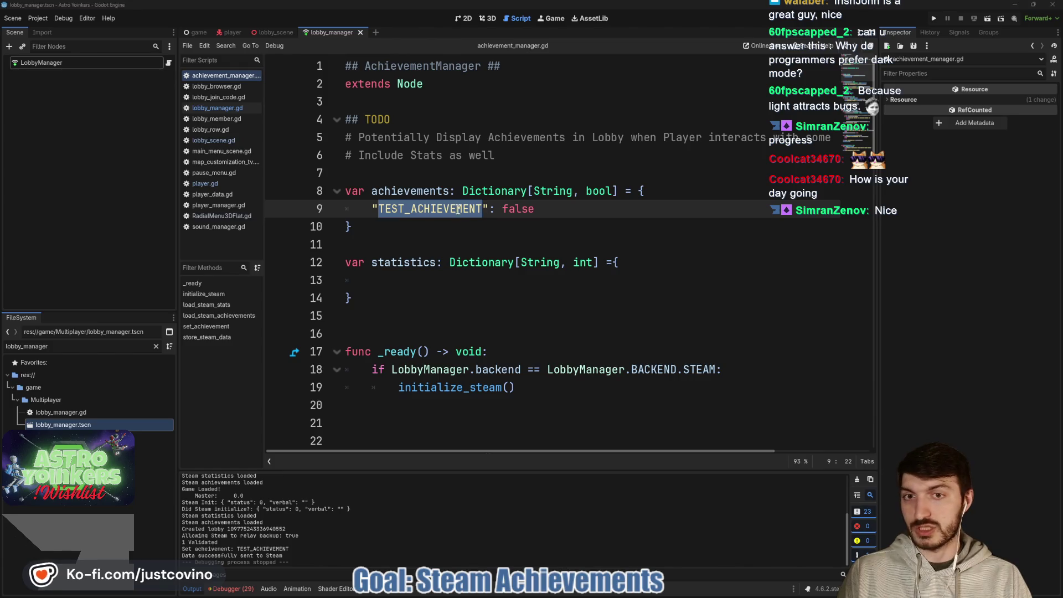
click(459, 231)
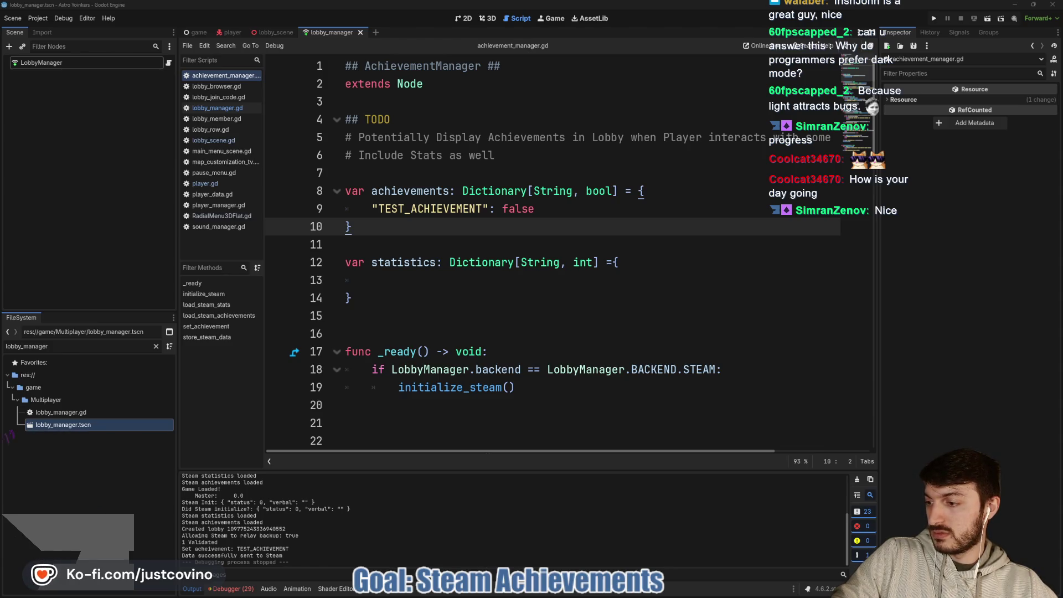
click(557, 350)
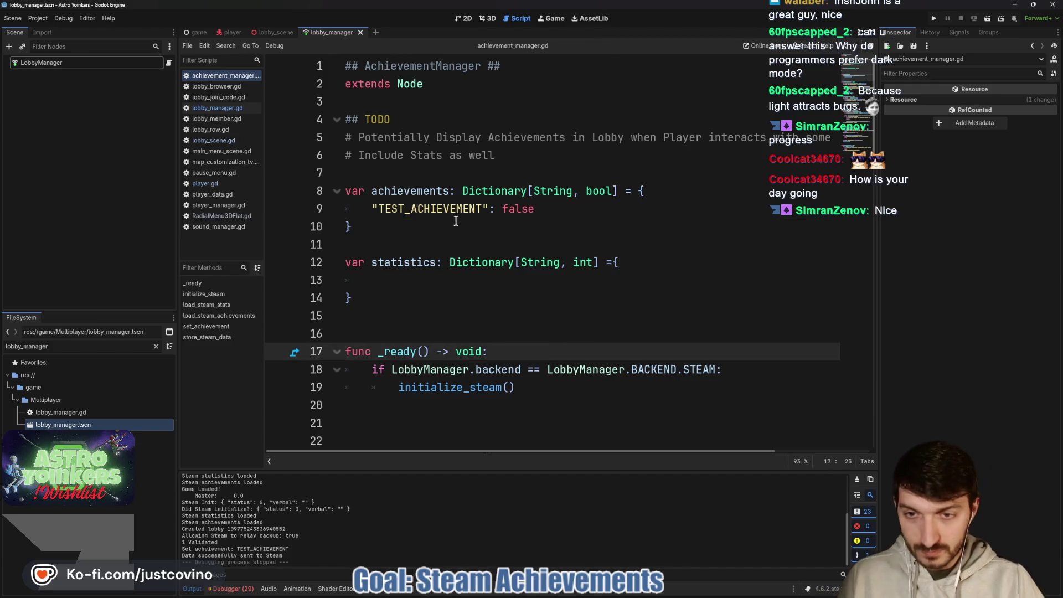
double_click(480, 208)
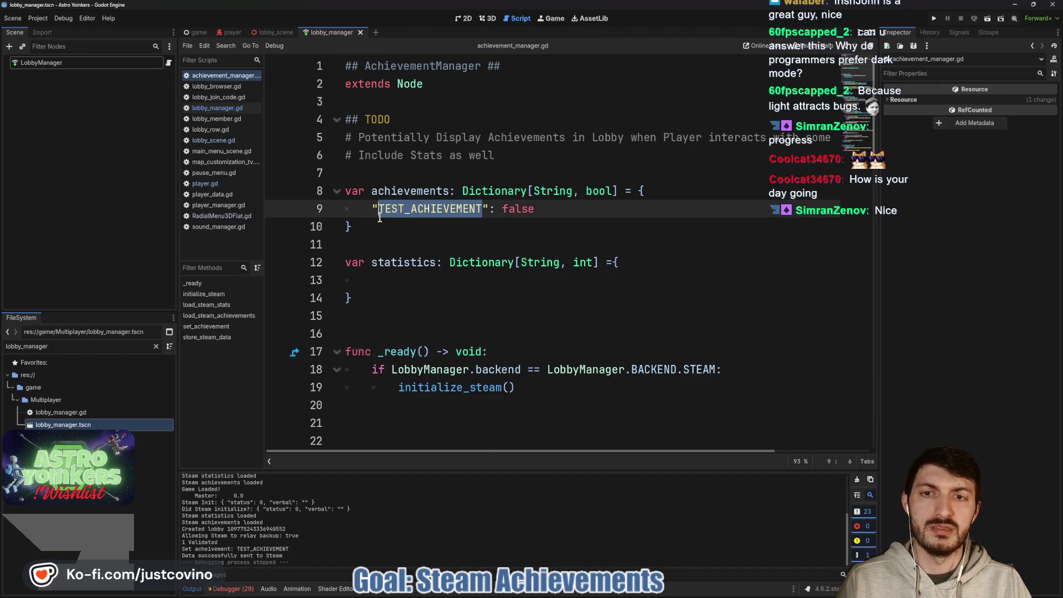
click(459, 280)
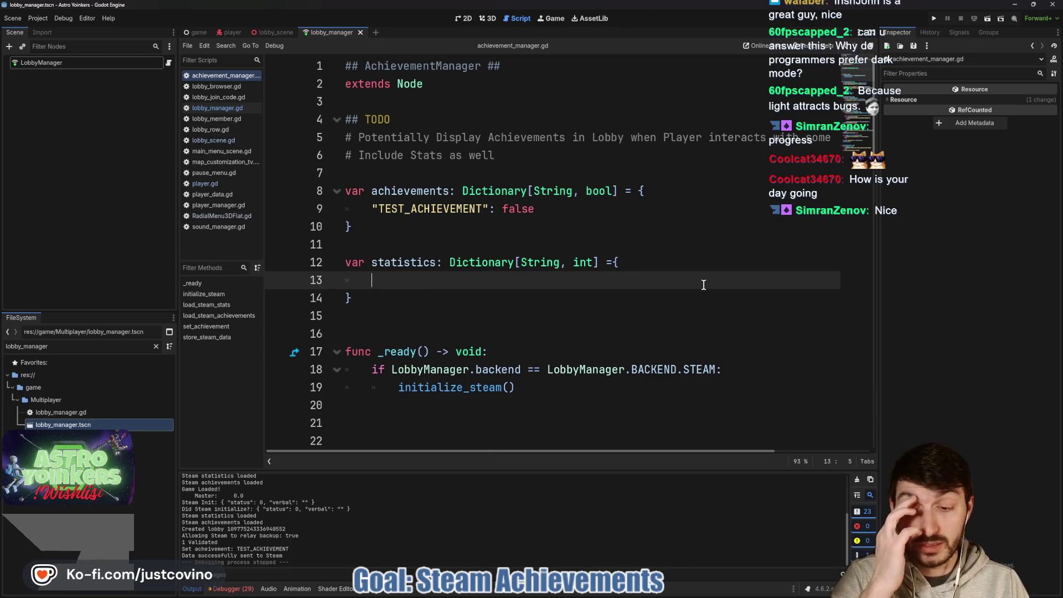
click(935, 19)
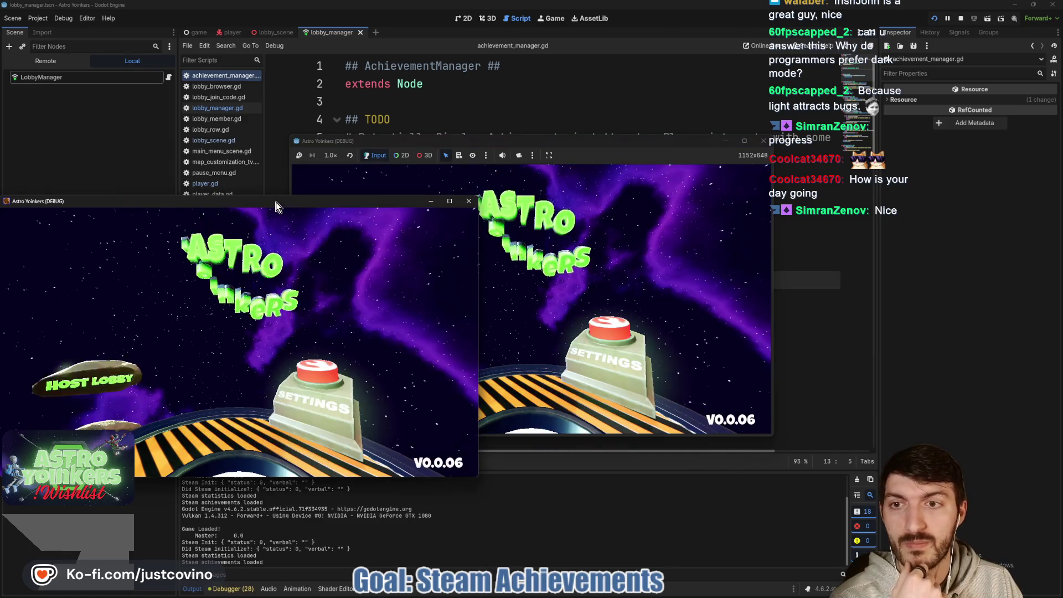
Host a lobby in the game, grapple briefly until TEST_ACHIEVEMENT is sent, then stop the run
click(468, 201)
click(389, 250)
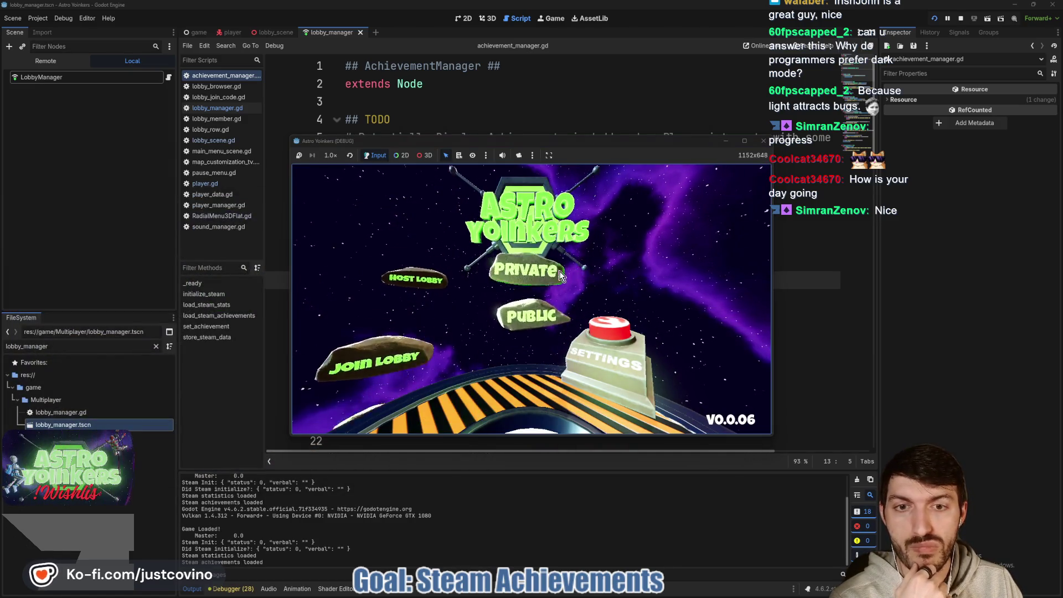
click(526, 260)
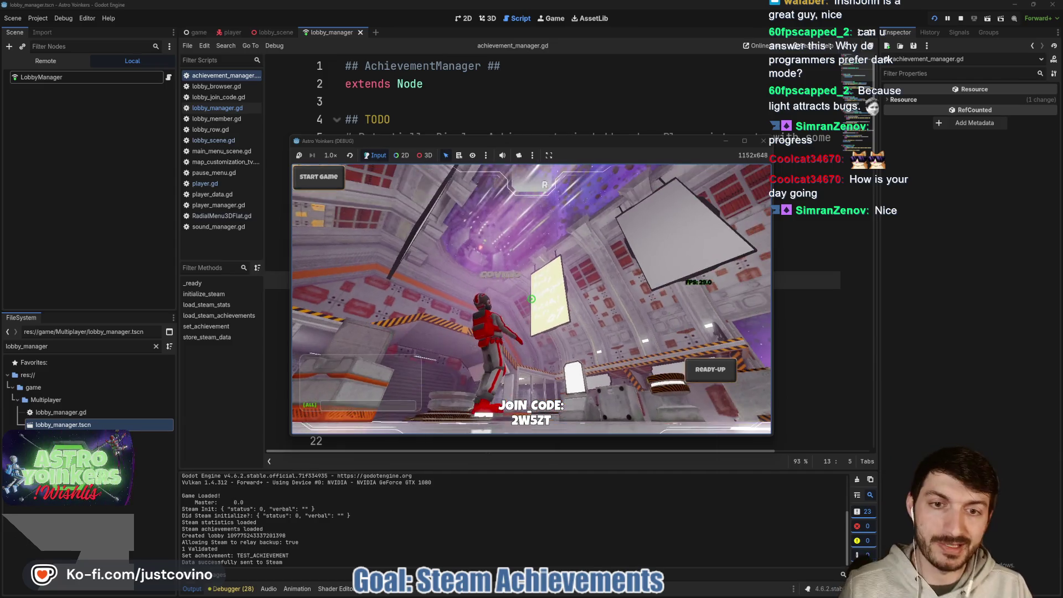
click(531, 299)
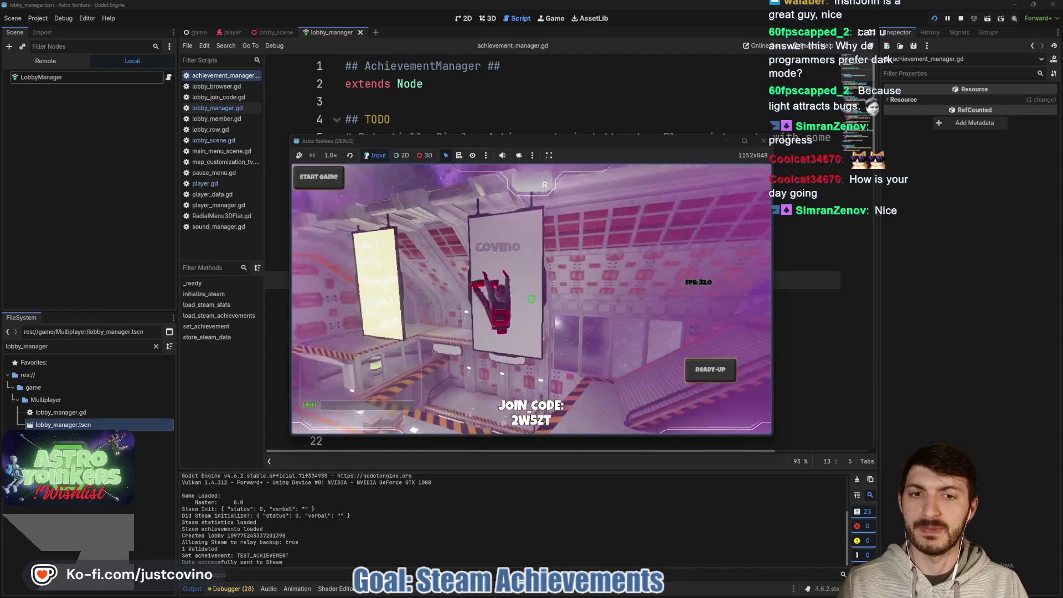
key(F8)
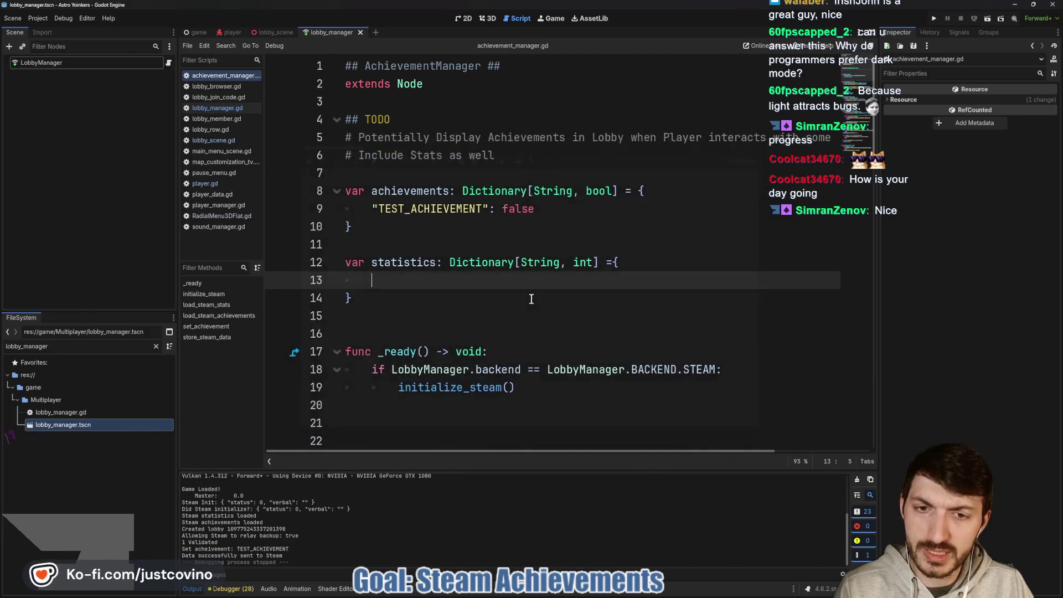
mouse_move(576, 592)
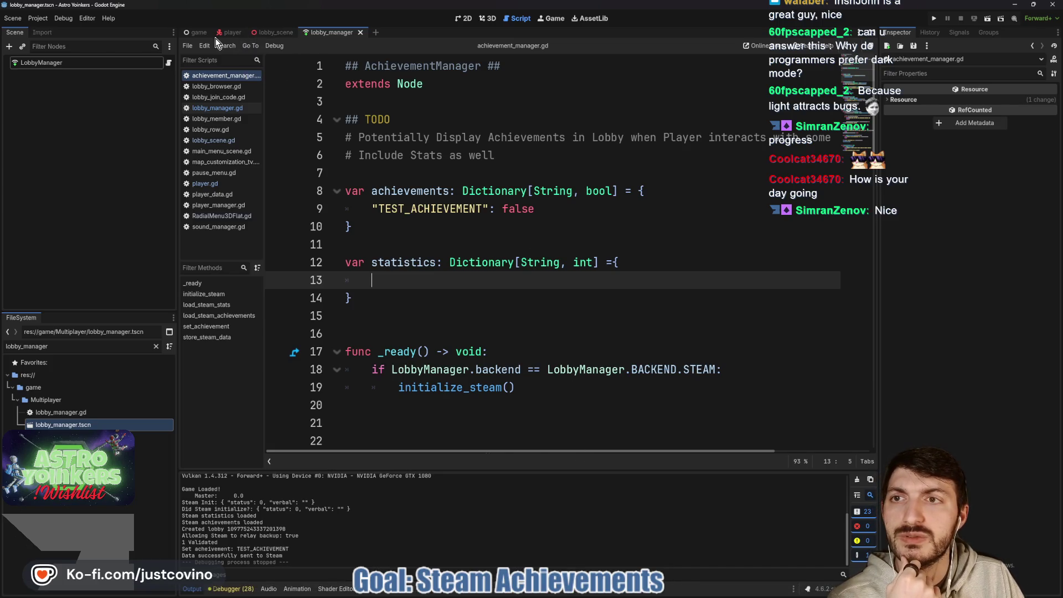
scroll(494, 221, down, 4)
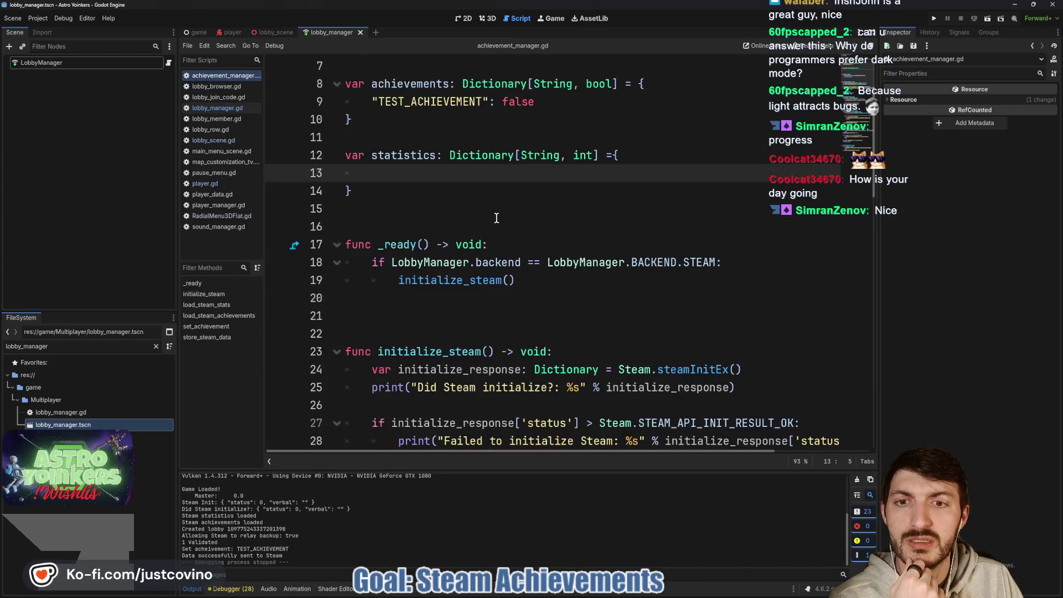
scroll(486, 209, down, 4)
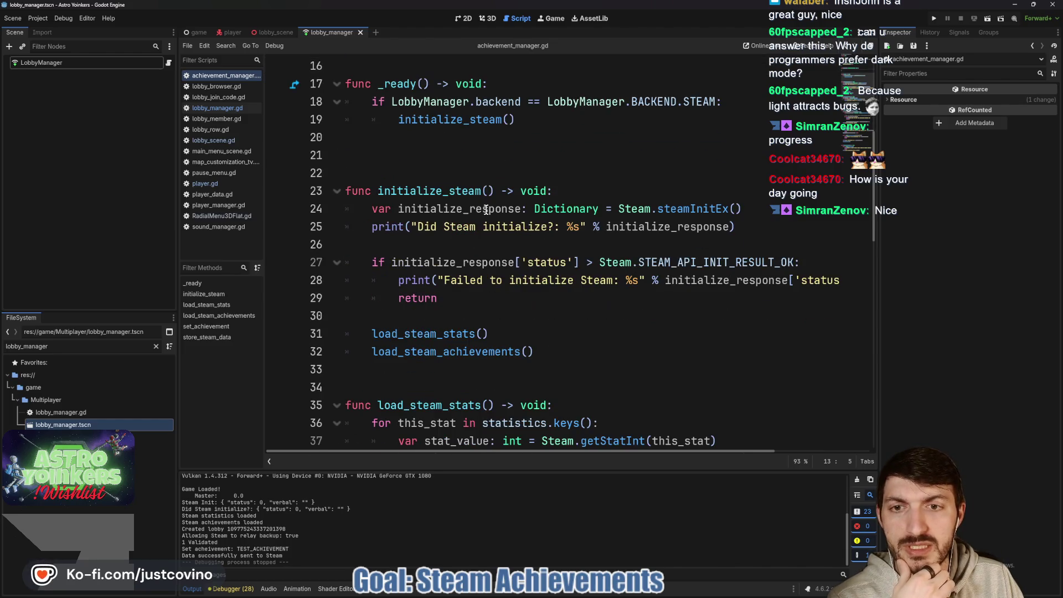
scroll(485, 211, down, 1)
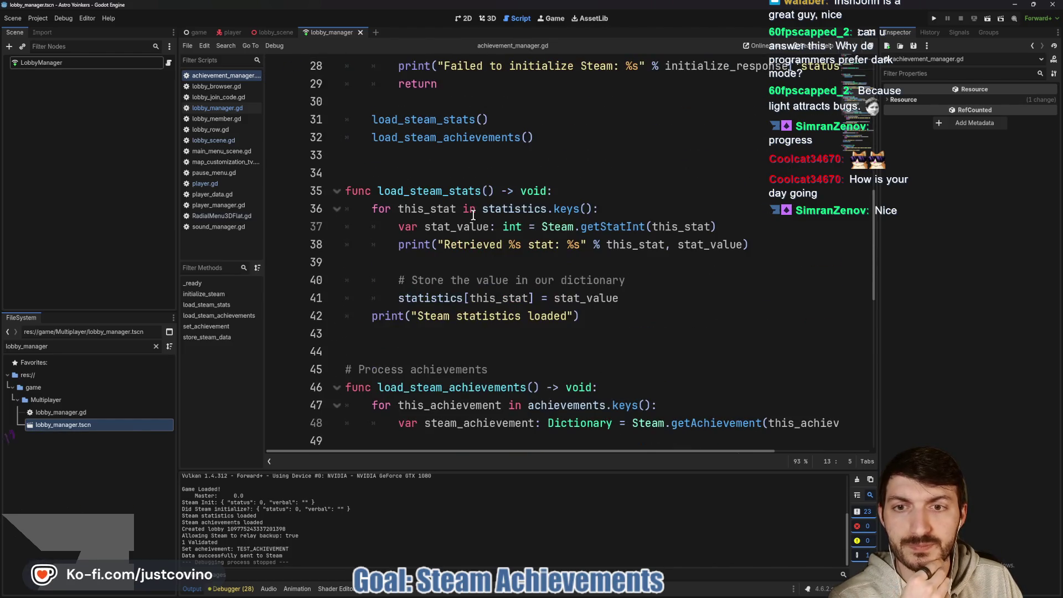
scroll(559, 298, down, 3)
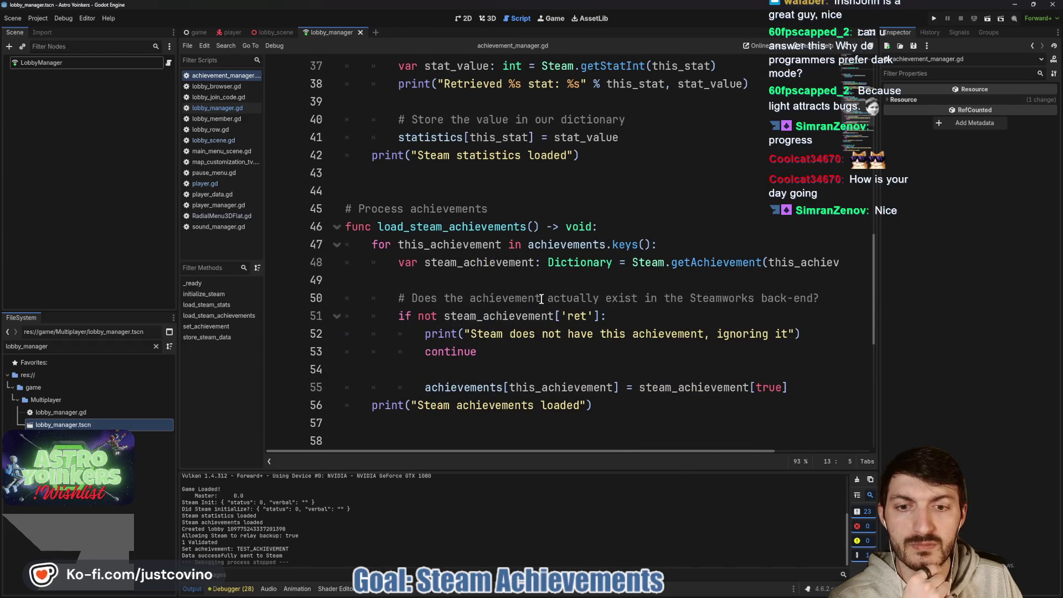
scroll(534, 310, down, 1)
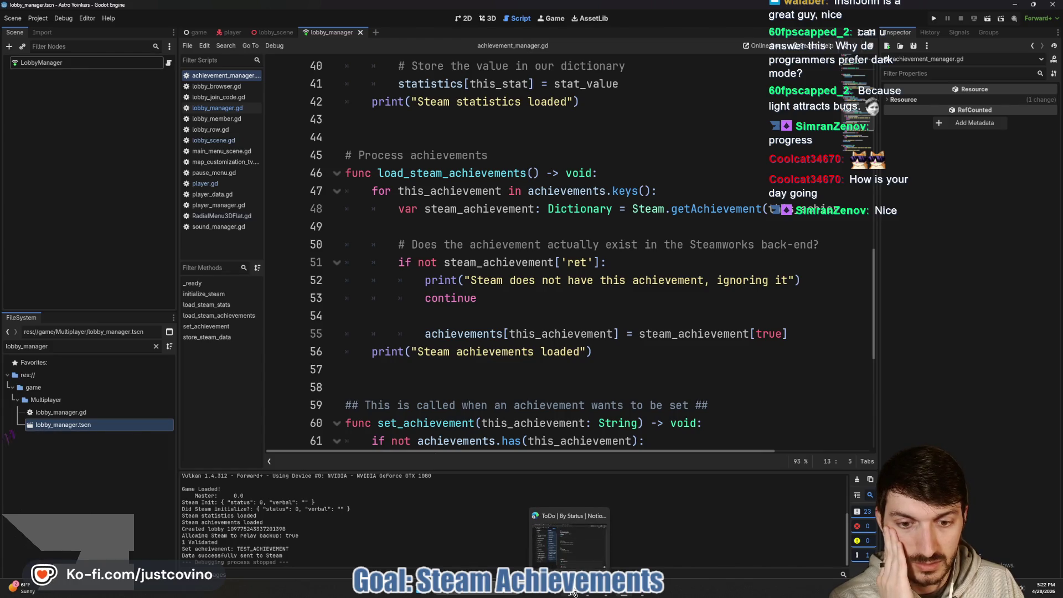
click(574, 594)
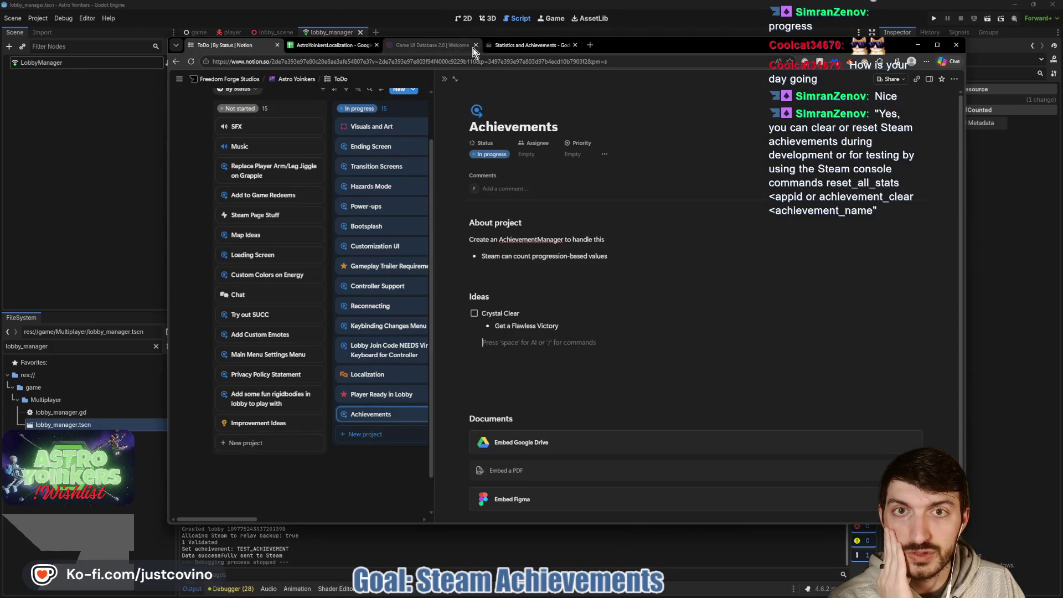
Read the Loading Achievements example in the Statistics and Achievements docs, then return to Godot
click(507, 46)
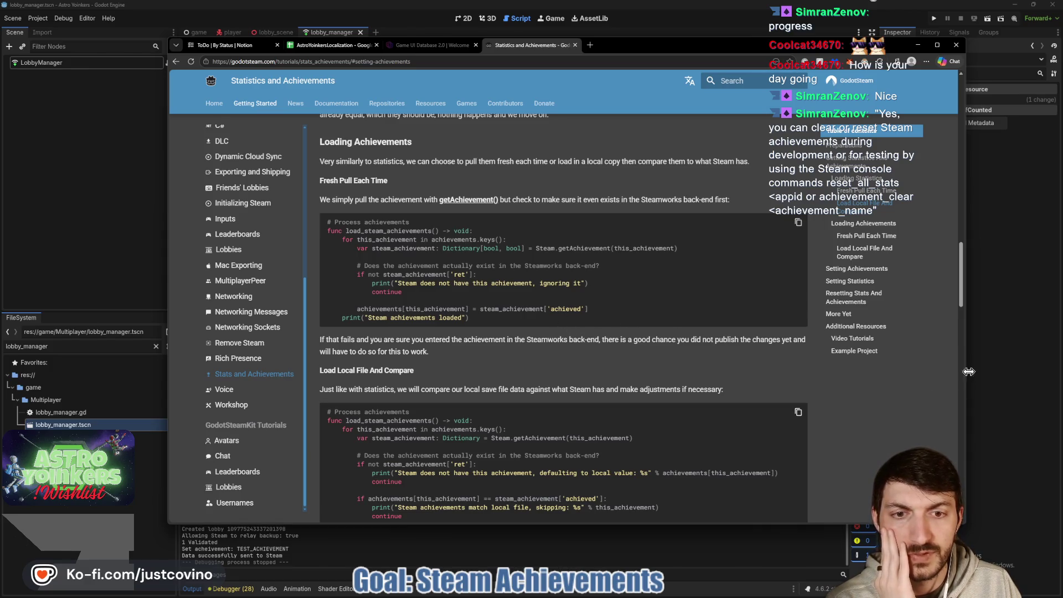
click(1018, 386)
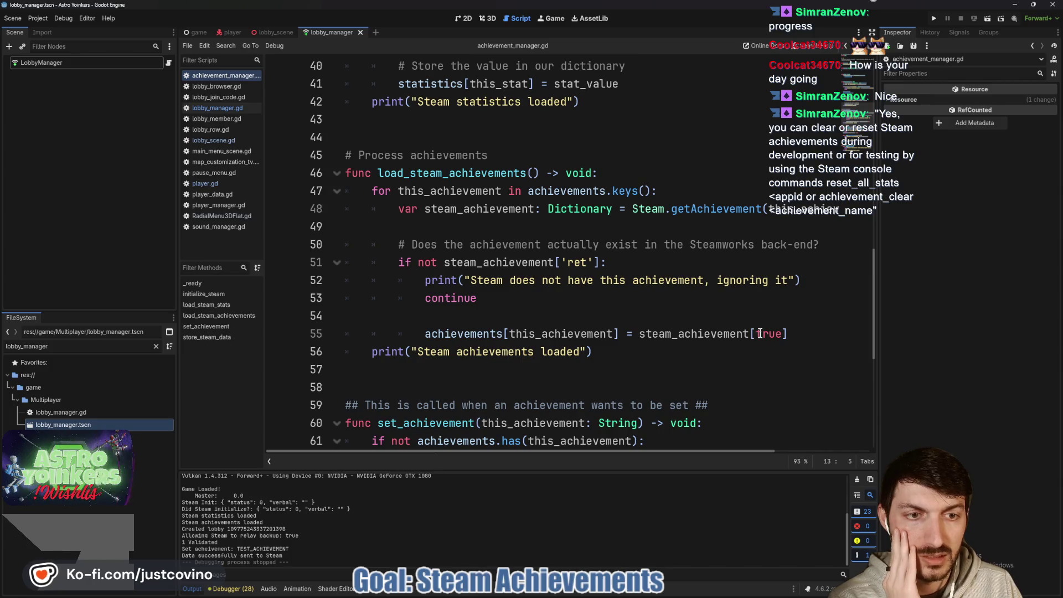
Replace true on line 55 with steam_achievement['achieved']
mouse_move(711, 212)
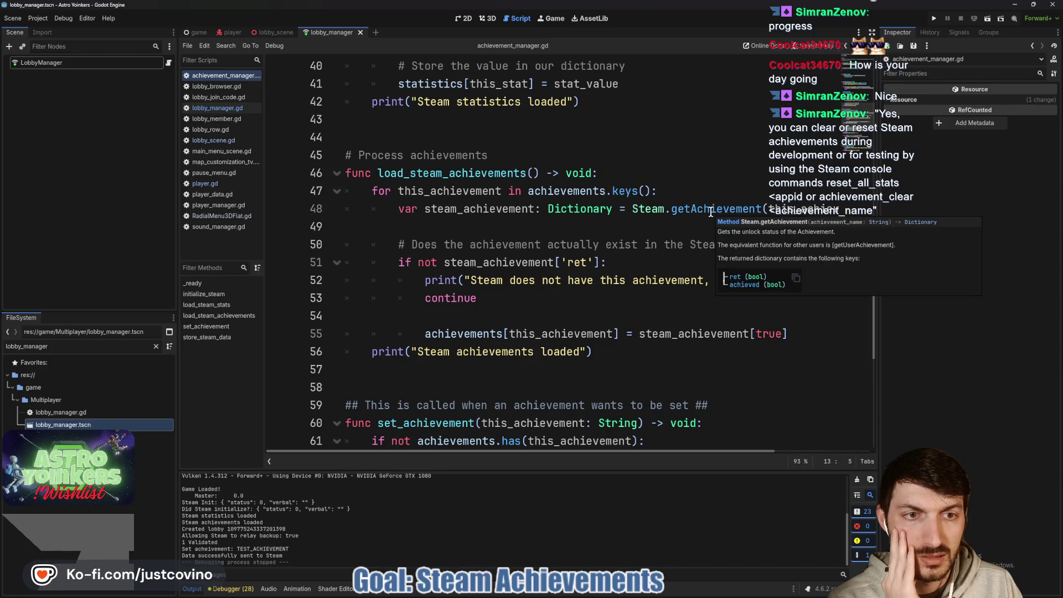
drag(755, 334, 782, 332)
text('achieved)
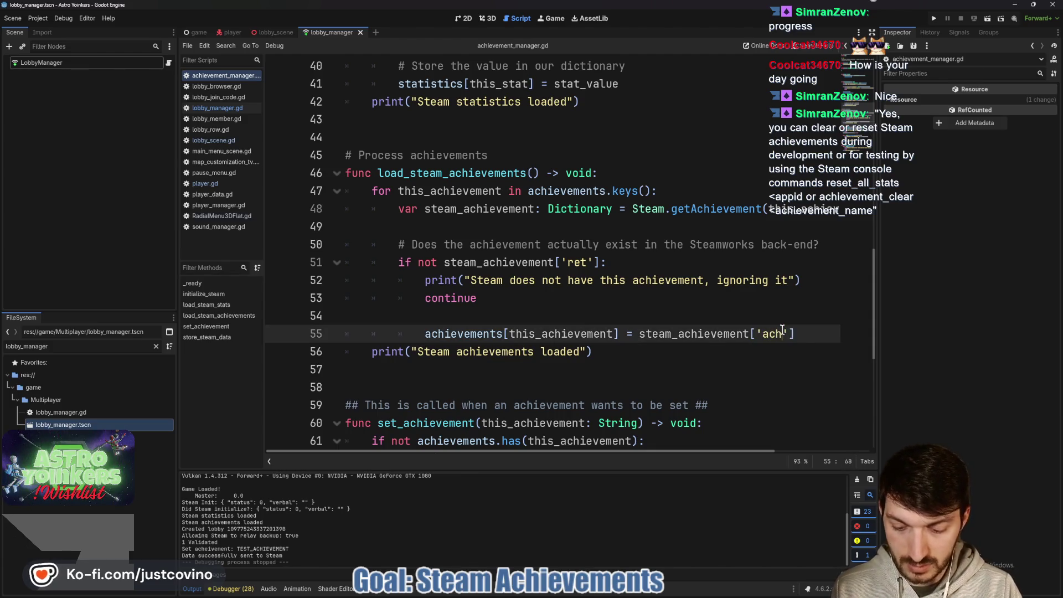
click(708, 310)
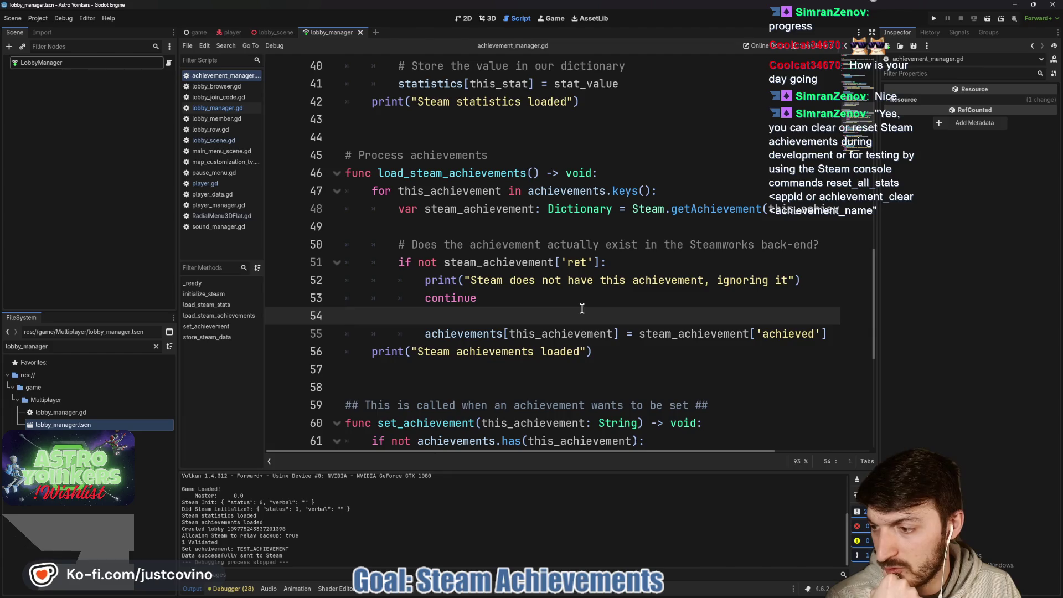
Bring the GodotSteam docs back up at the Setting Achievements section
scroll(576, 309, up, 4)
scroll(574, 309, up, 2)
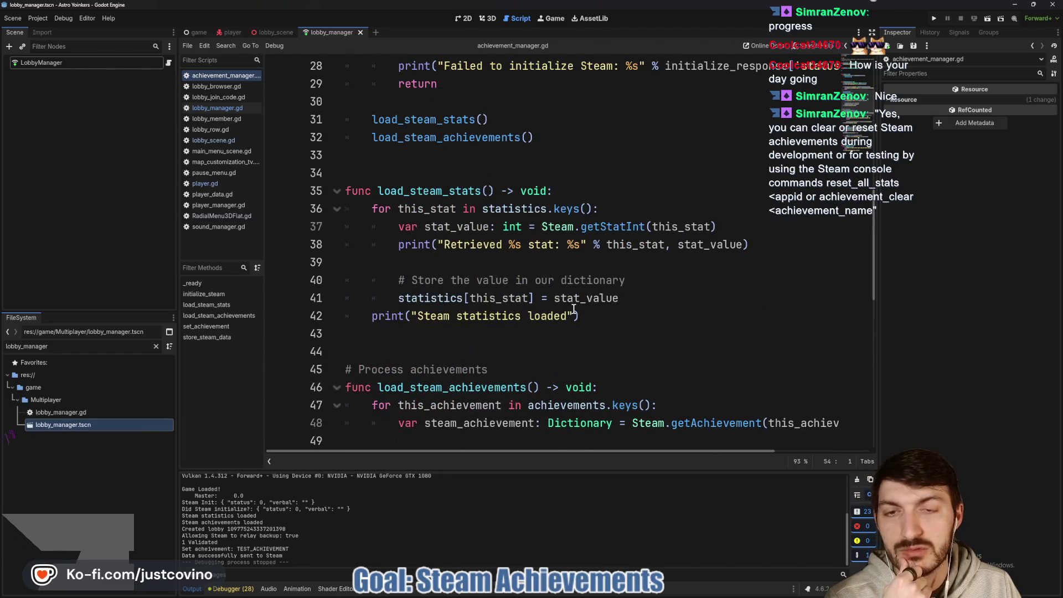
click(573, 595)
scroll(504, 323, down, 5)
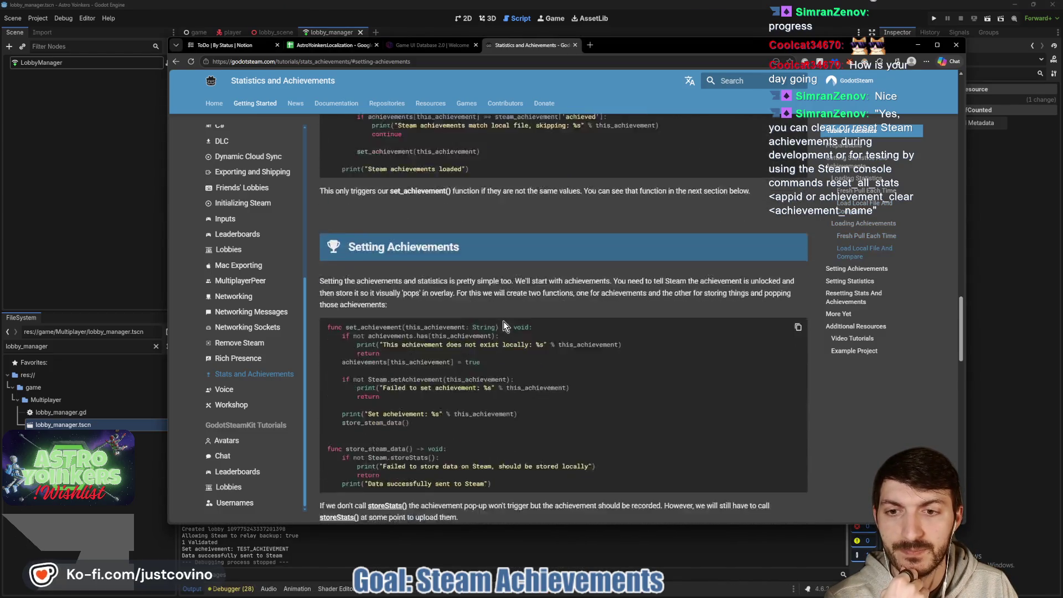
Copy the reset_achievement example from Resetting Stats And Achievements and go back to the script
scroll(503, 322, down, 10)
scroll(503, 321, down, 1)
scroll(488, 271, down, 3)
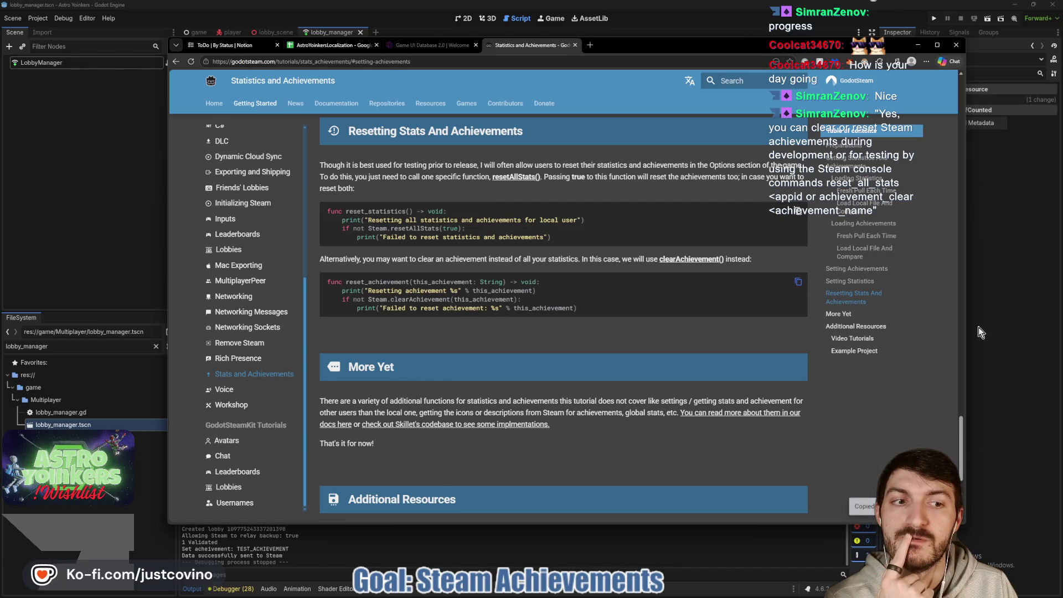
click(1035, 318)
scroll(502, 318, down, 8)
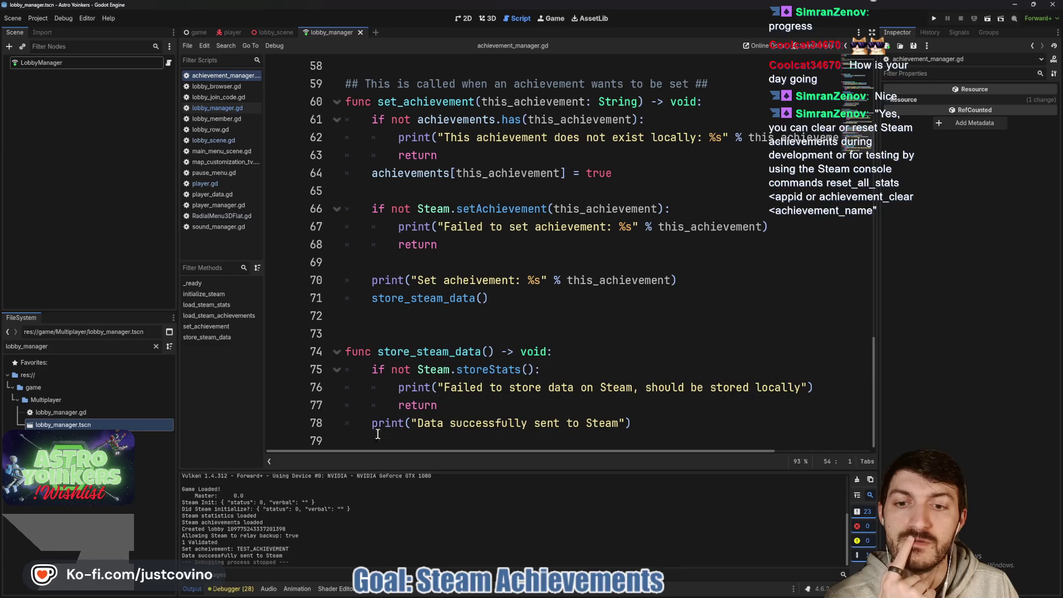
Paste the reset_achievement function after store_steam_data, fix its indentation, and save
click(390, 440)
key(Return)
key(Return)
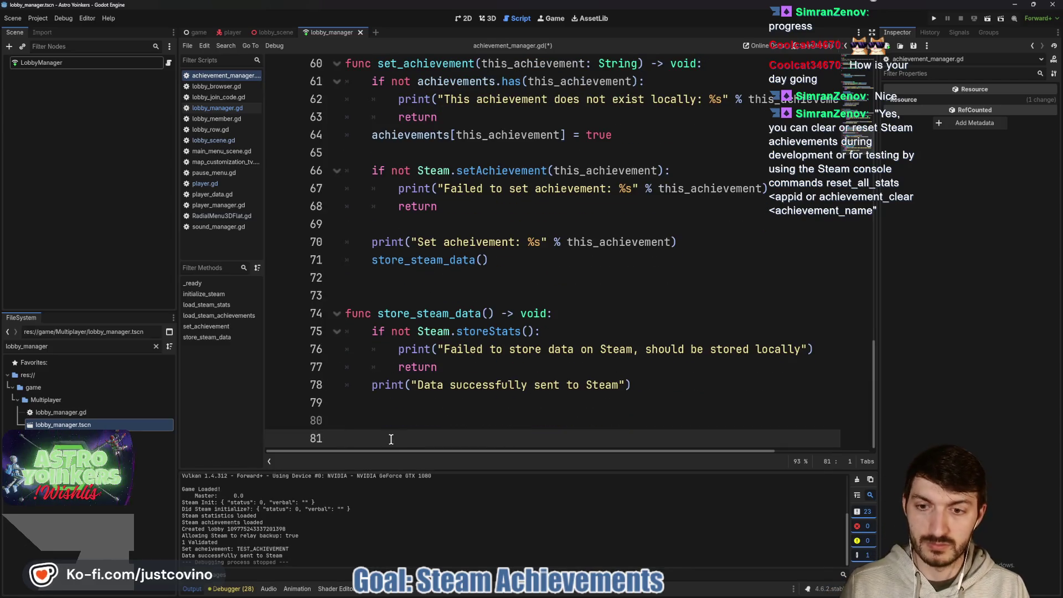
key(ctrl+v)
click(369, 403)
drag(370, 402, 308, 411)
drag(373, 421, 290, 421)
key(shift+Tab)
key(Tab)
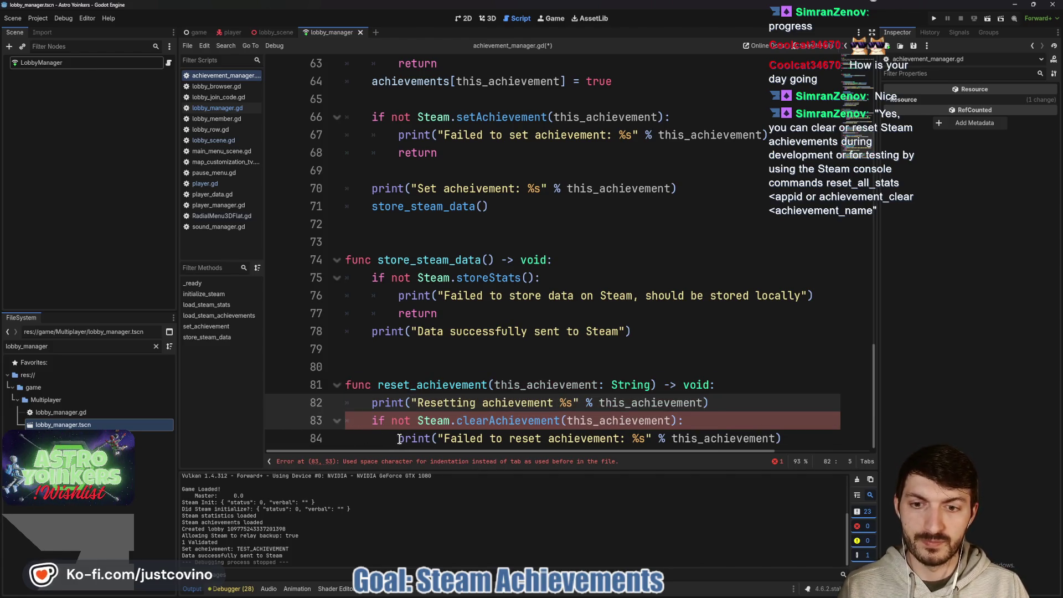
drag(398, 439, 311, 438)
key(BackSpace)
key(Tab)
key(Tab)
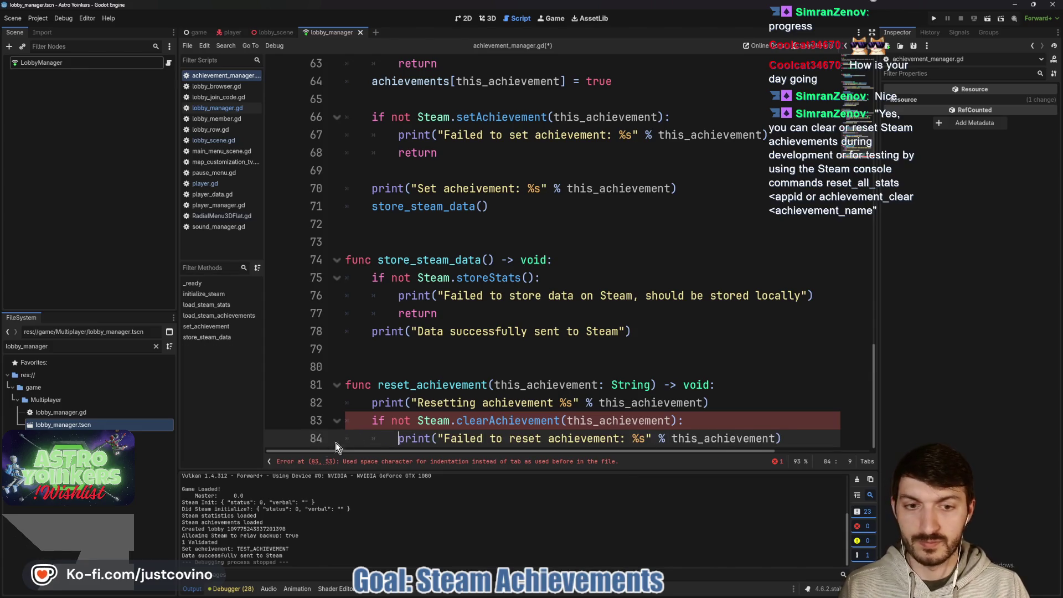
click(719, 417)
key(ctrl+s)
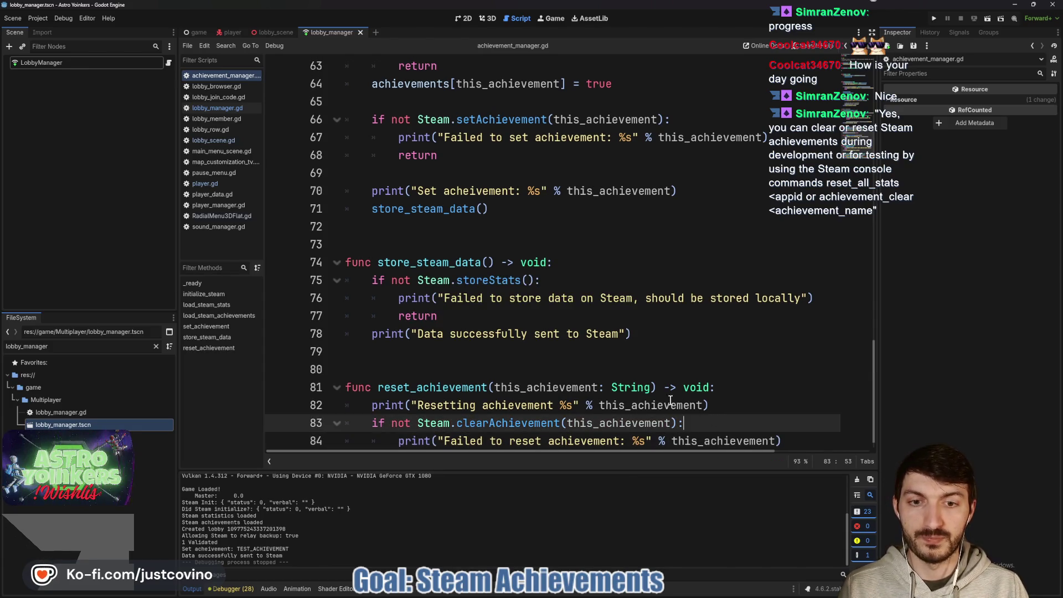
In _ready, call reset_achievement("TEST_ACHIEVEMENT") before initialize_steam() and save
scroll(407, 362, up, 17)
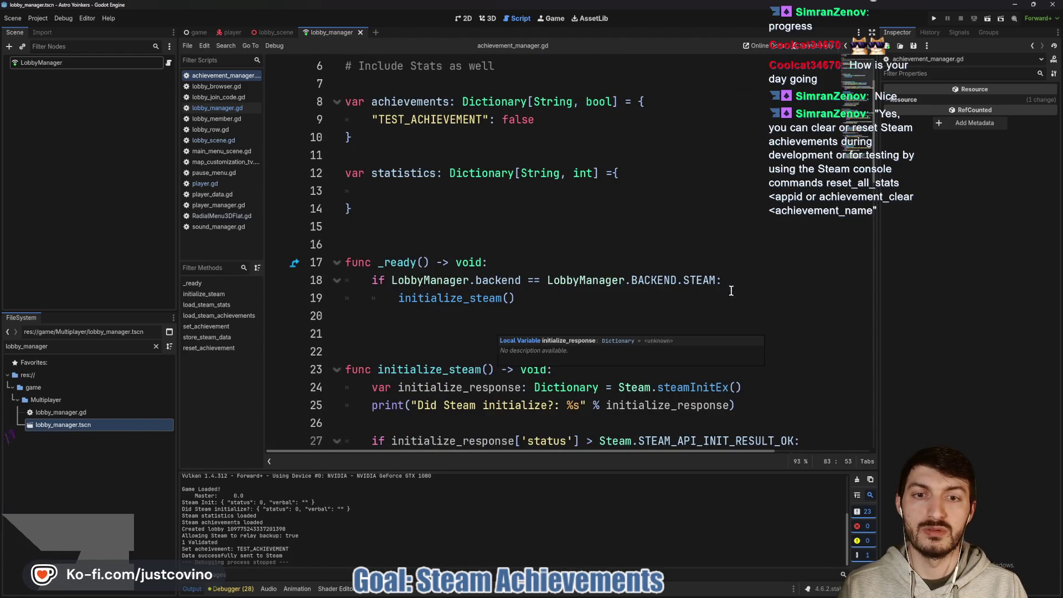
click(738, 280)
key(Return)
text(rese)
key(Return)
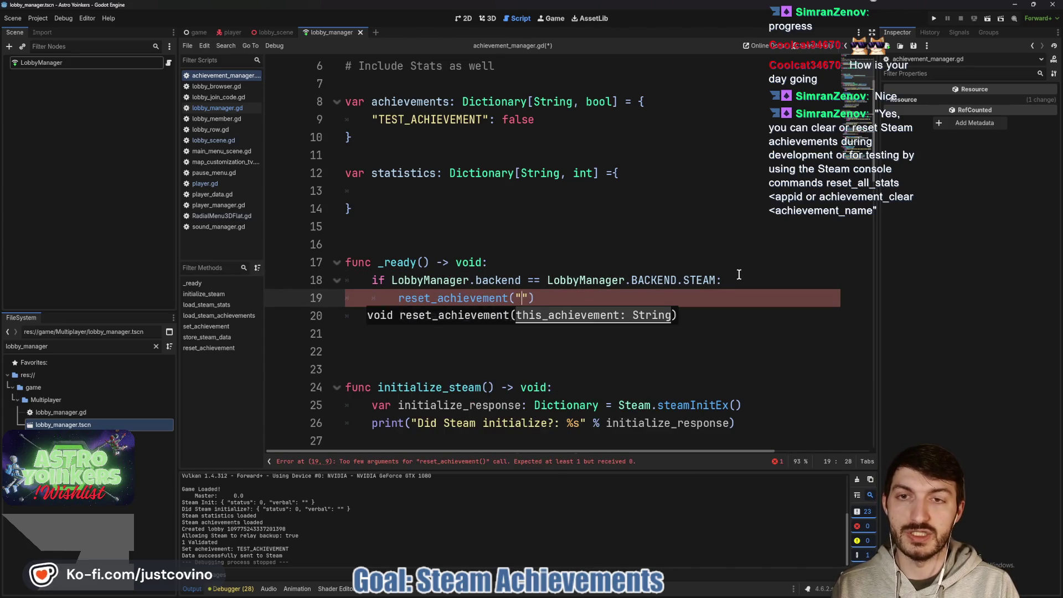
text(TEST_ACHIEVEMENT)
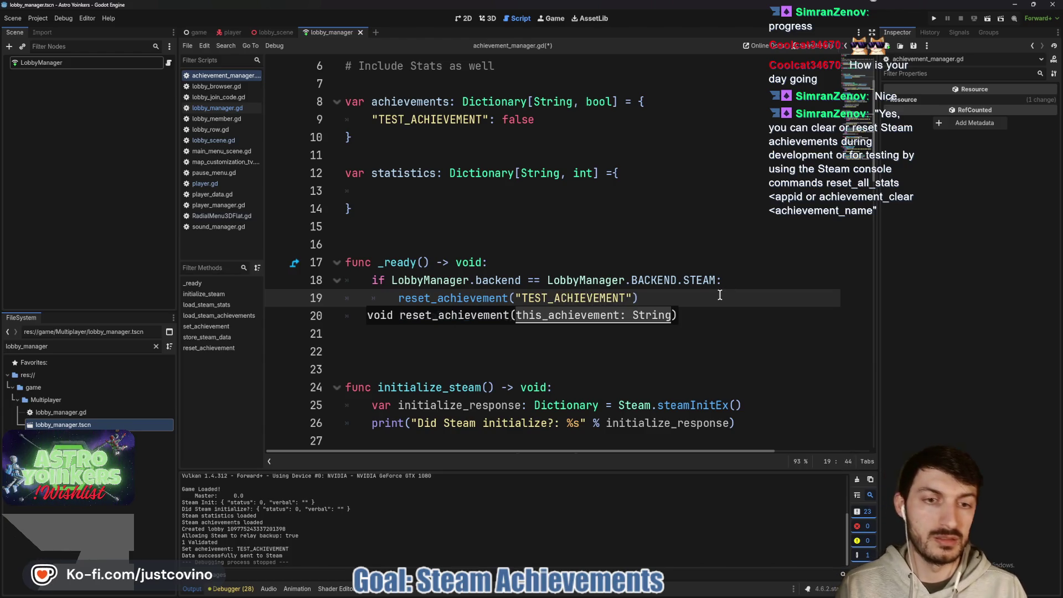
click(720, 295)
key(Return)
text(initi)
key(Return)
key(ctrl+s)
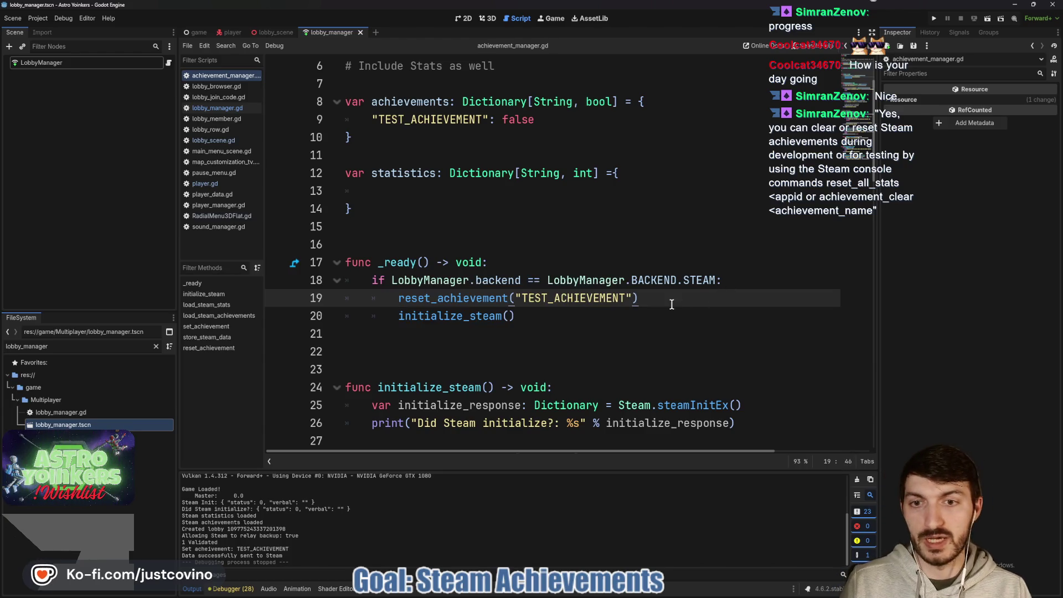
scroll(722, 160, down, 3)
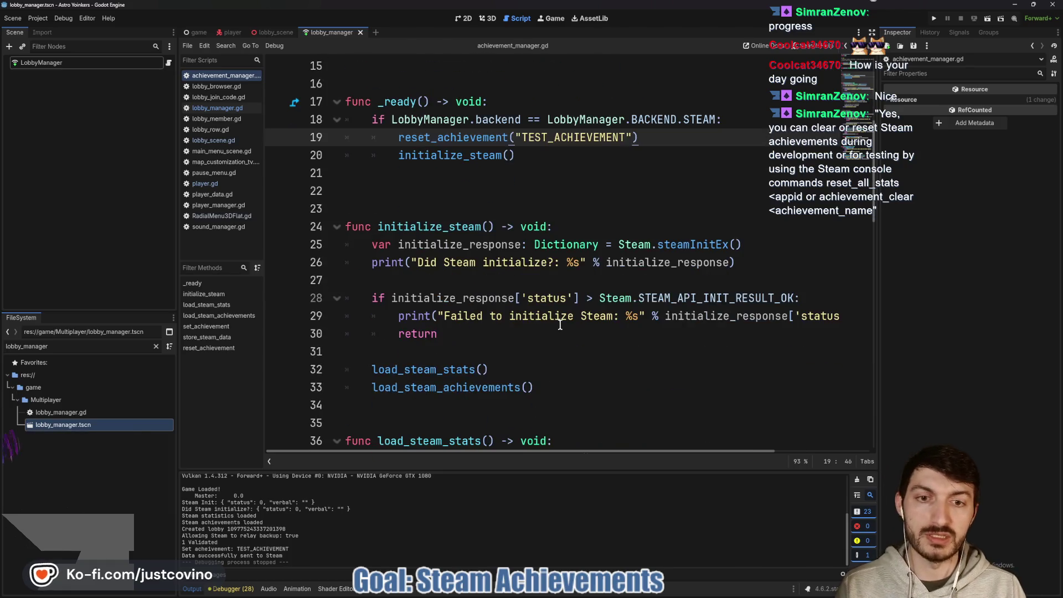
Run the game, host a private lobby, move the character around, then stop the run
click(934, 19)
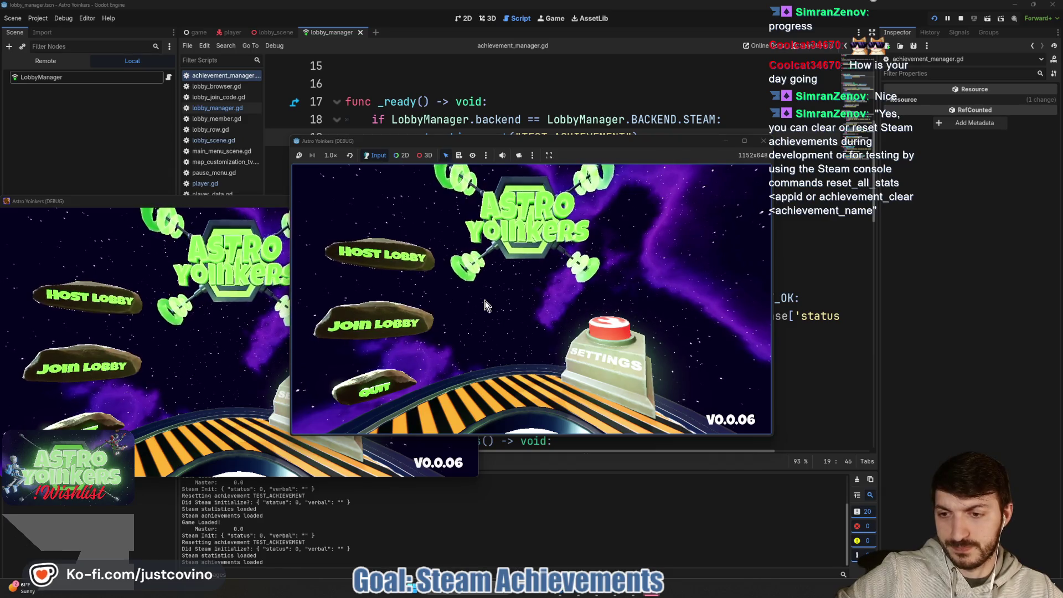
click(388, 258)
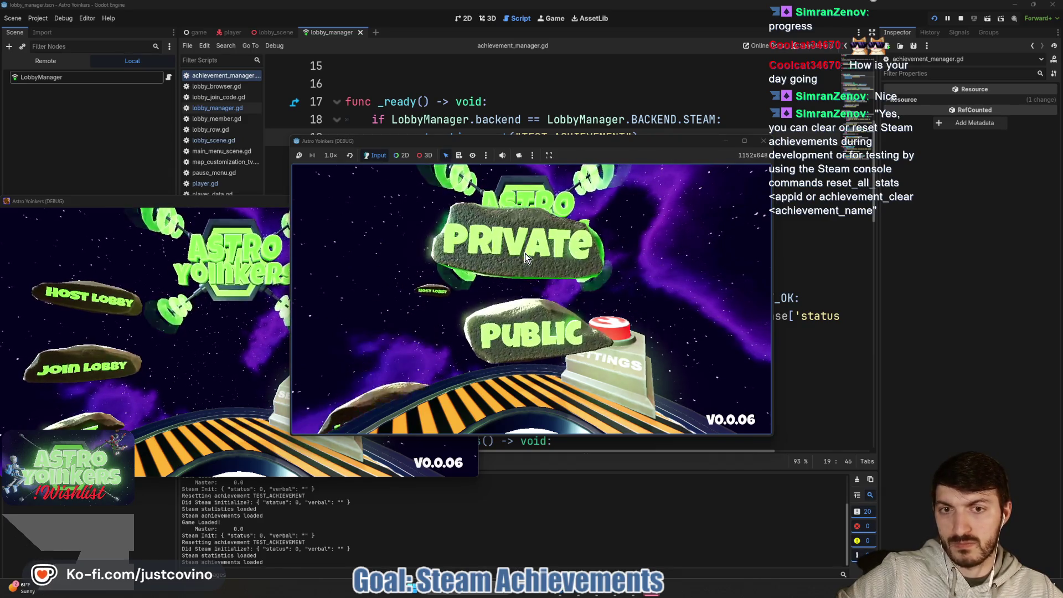
click(524, 254)
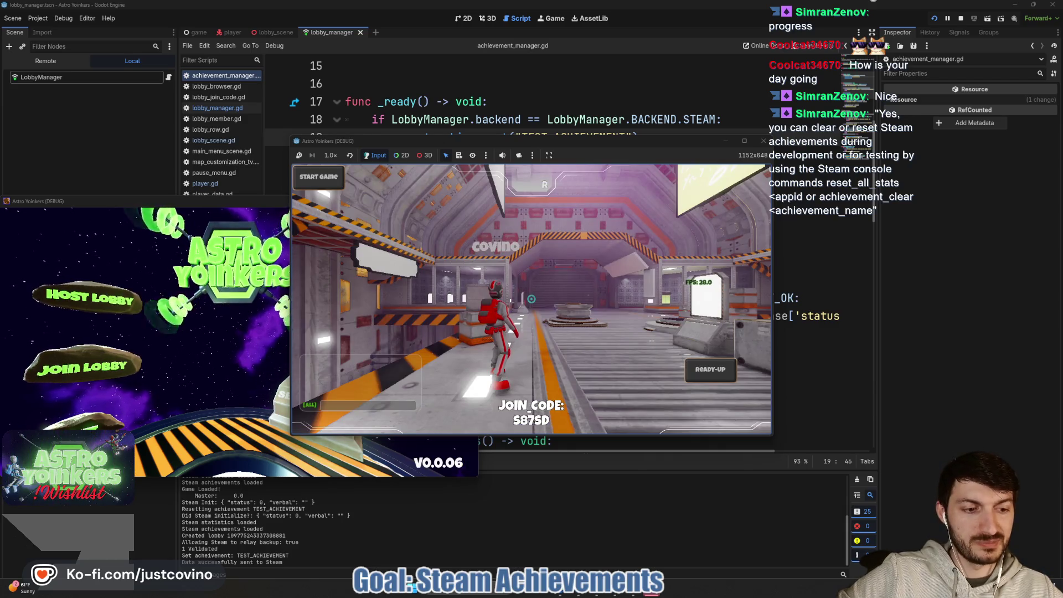
key(w)
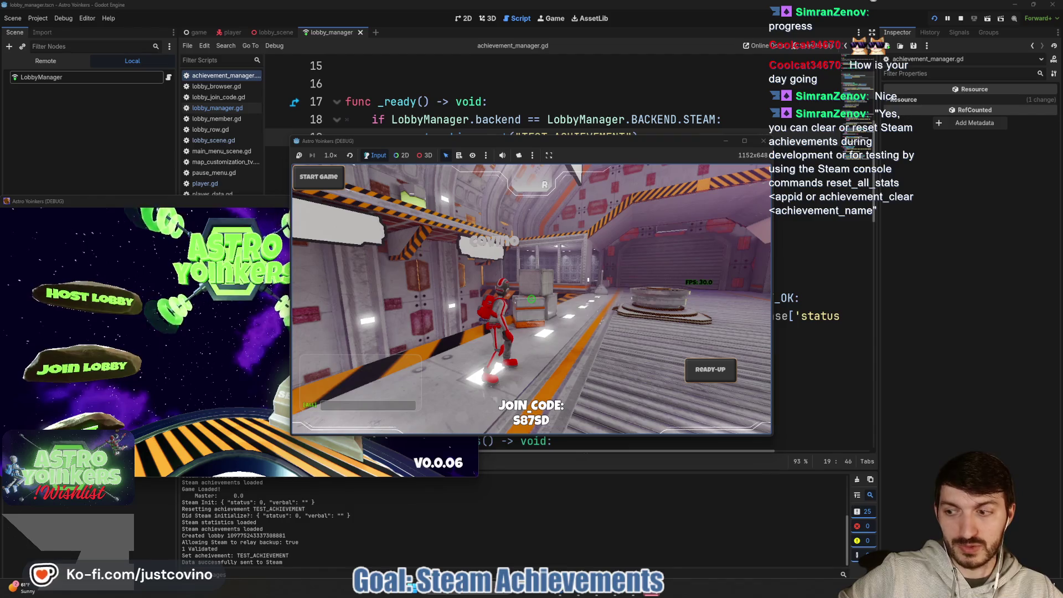
key(w)
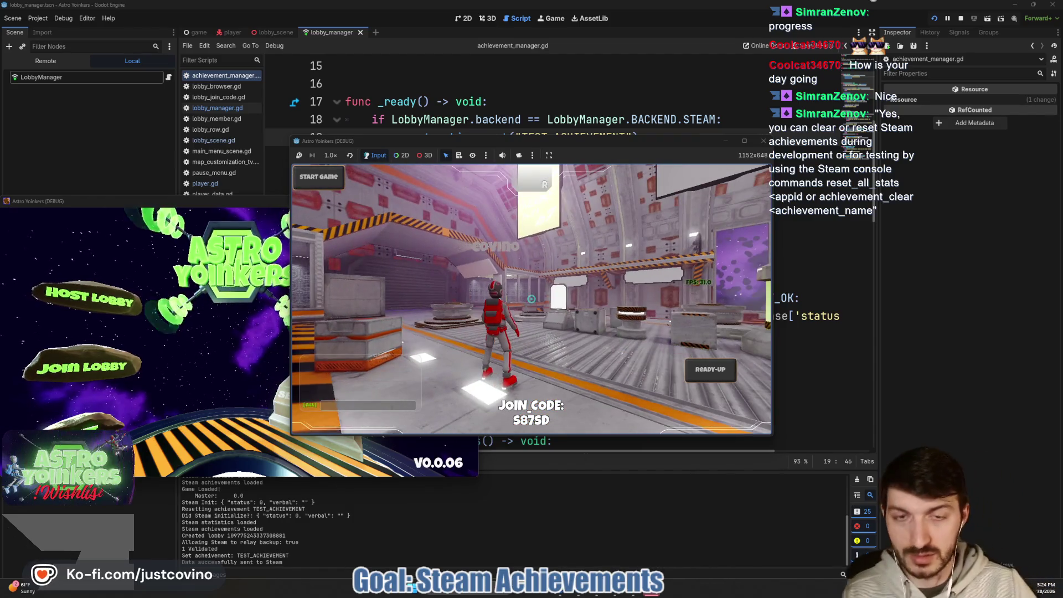
key(w)
key(w)
key(w)
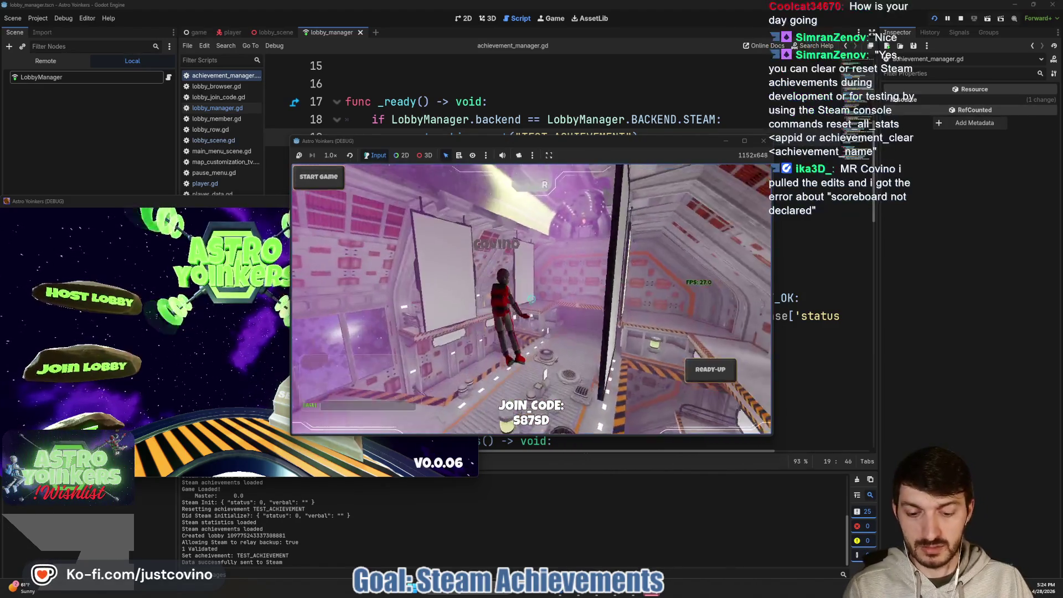
key(F8)
Delete the extra blank line 22 and bring up the Steam library for Astro Yoinkers
click(479, 198)
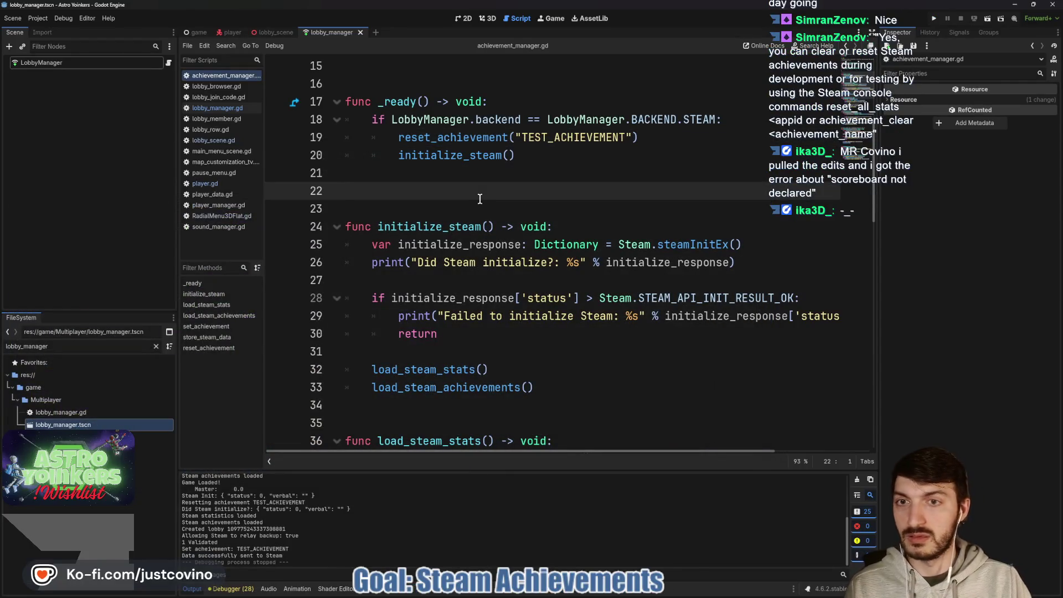
key(BackSpace)
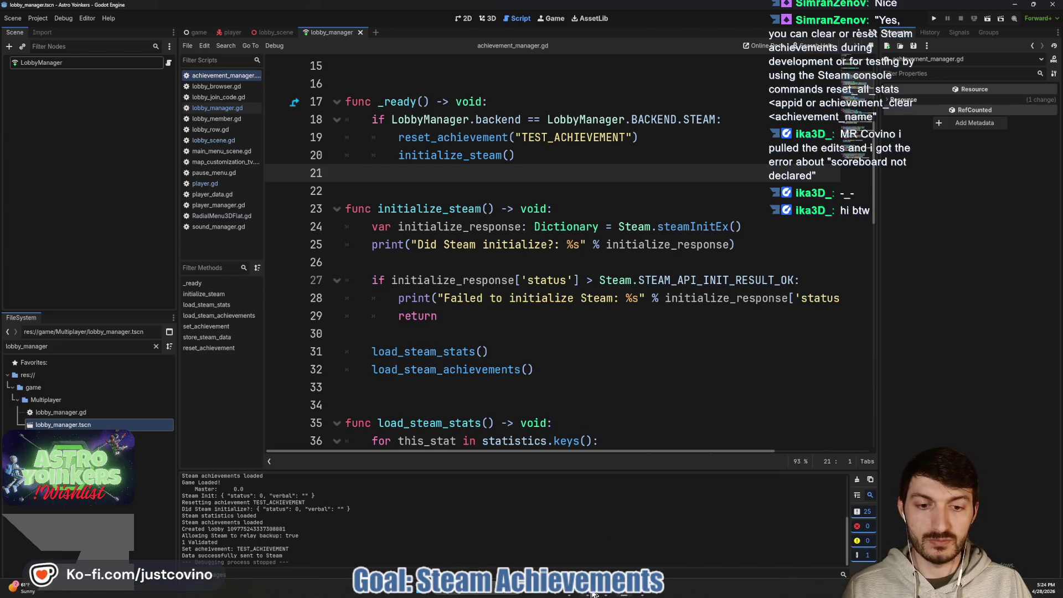
click(573, 593)
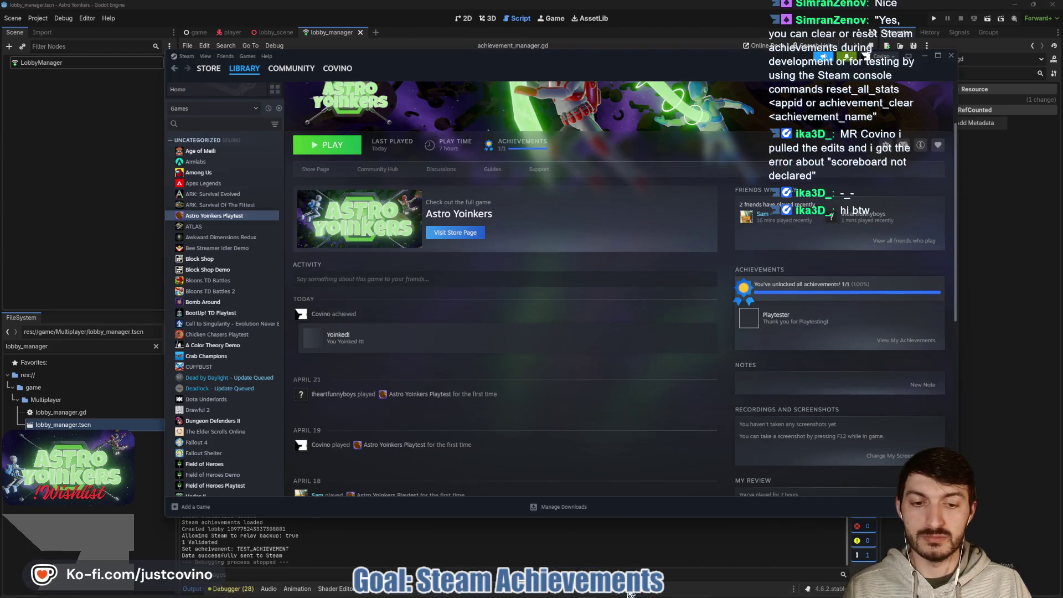
Commit the six changed files as 'achievements added', push to origin, and return to Godot
click(645, 595)
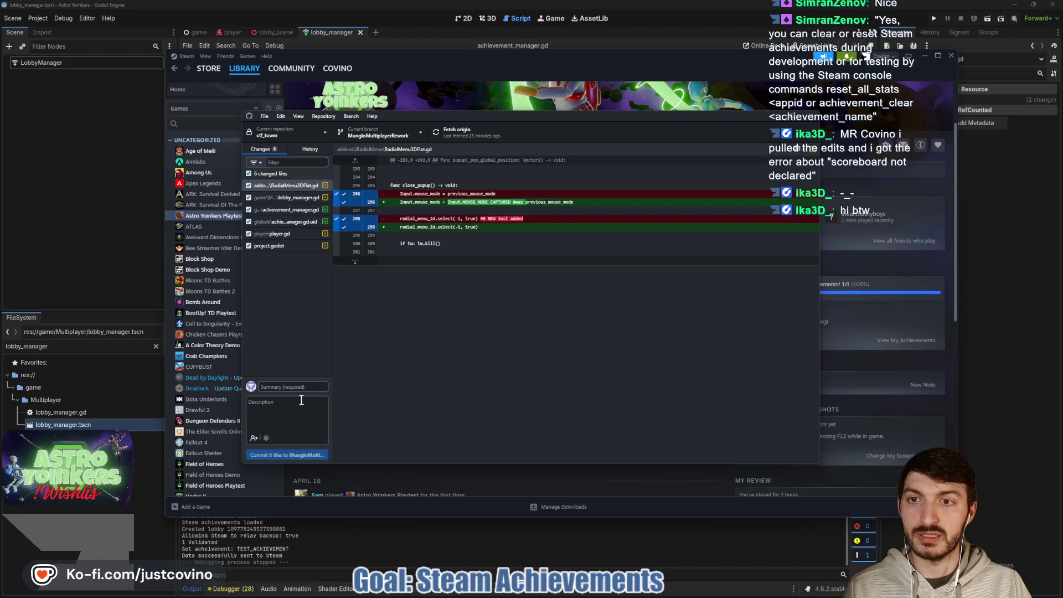
text(ac)
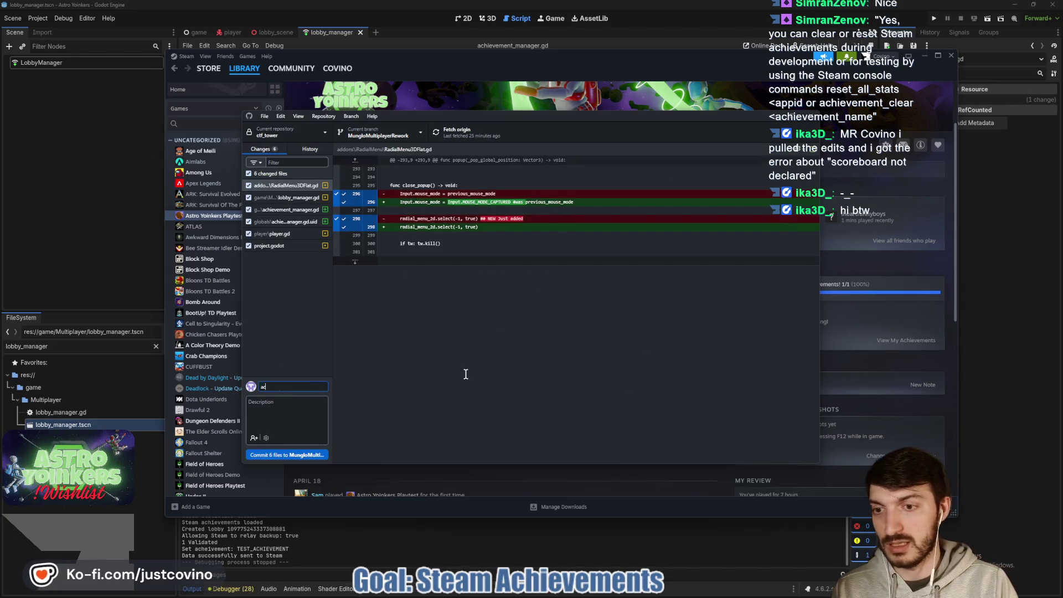
text( added)
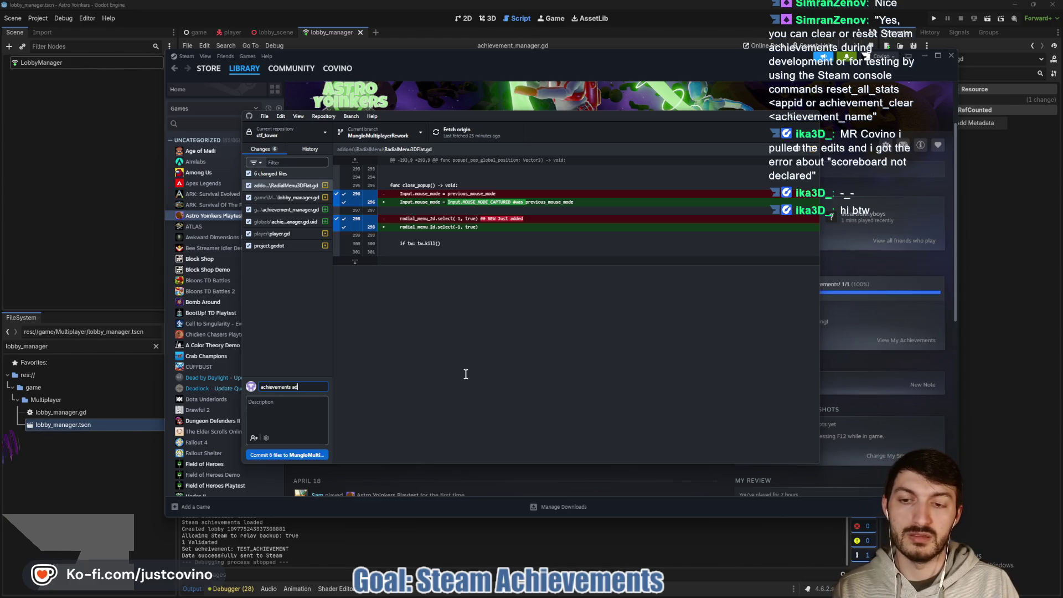
click(291, 455)
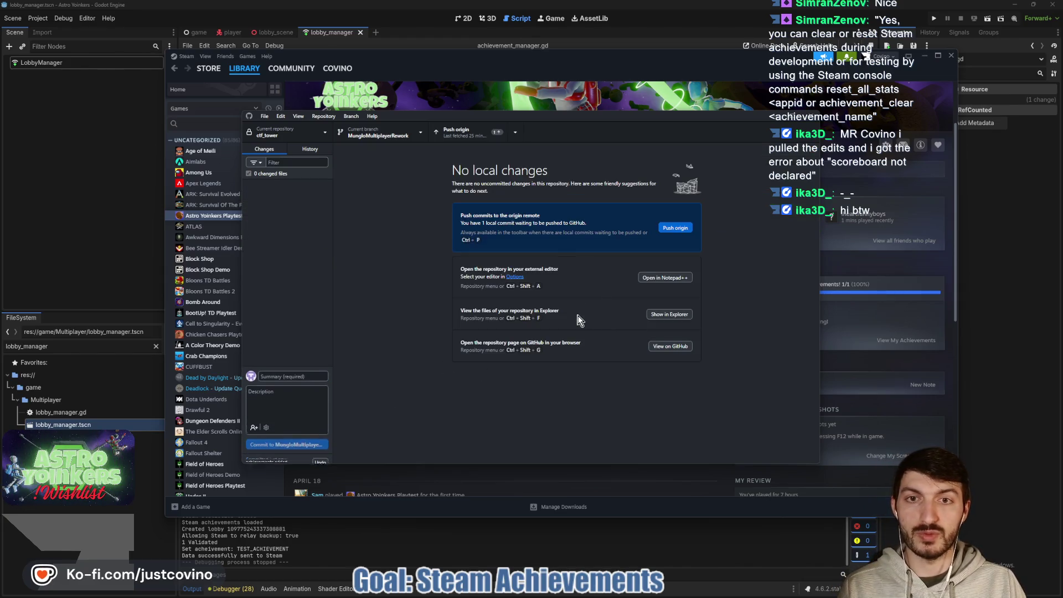
click(680, 226)
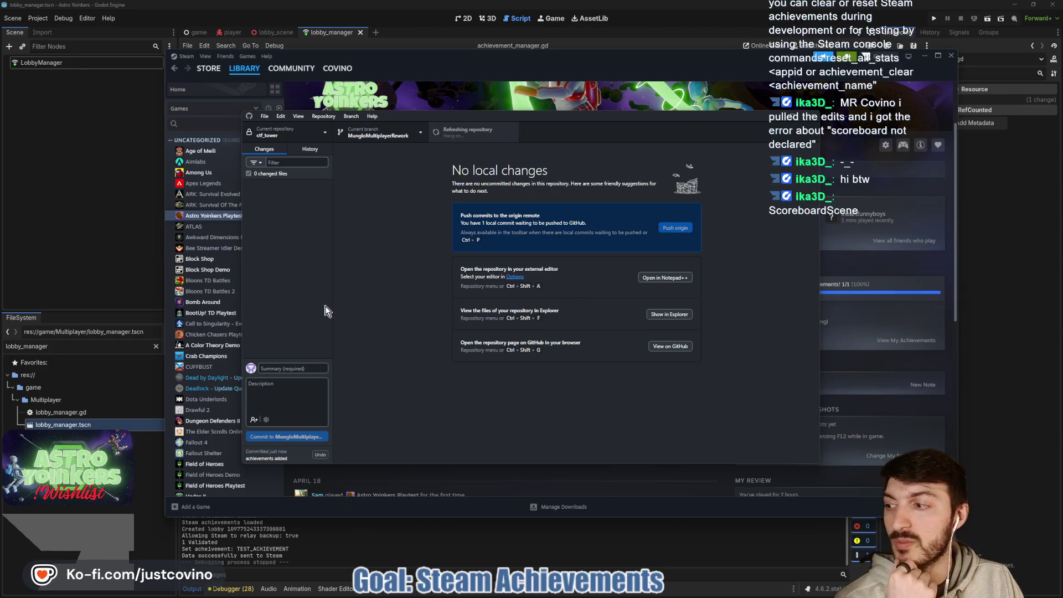
click(114, 208)
click(156, 347)
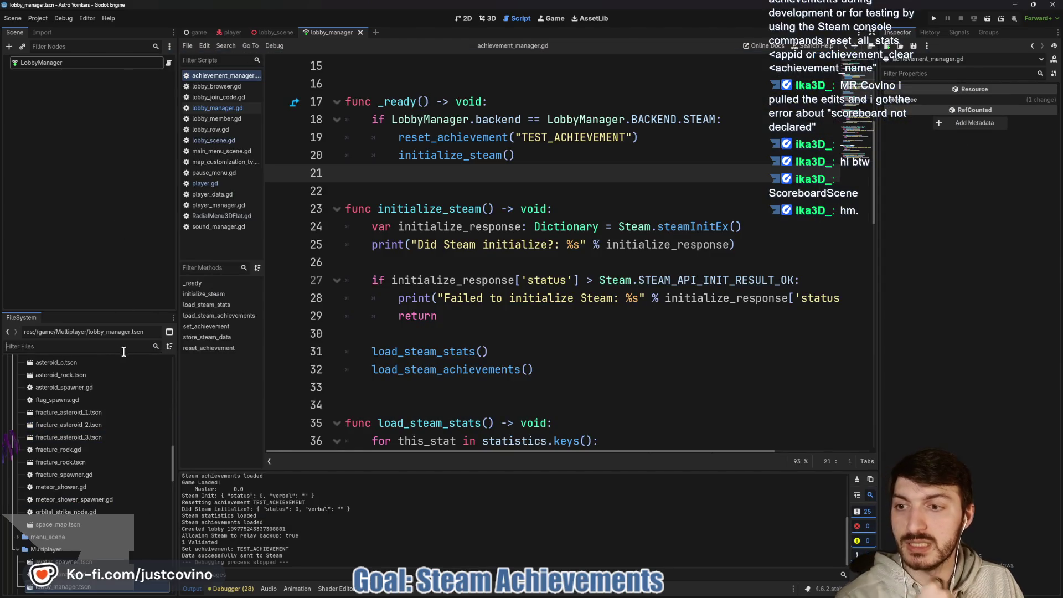
Filter the FileSystem dock for 'scoreboard', then clear the filter to show all files
text(scoreboard)
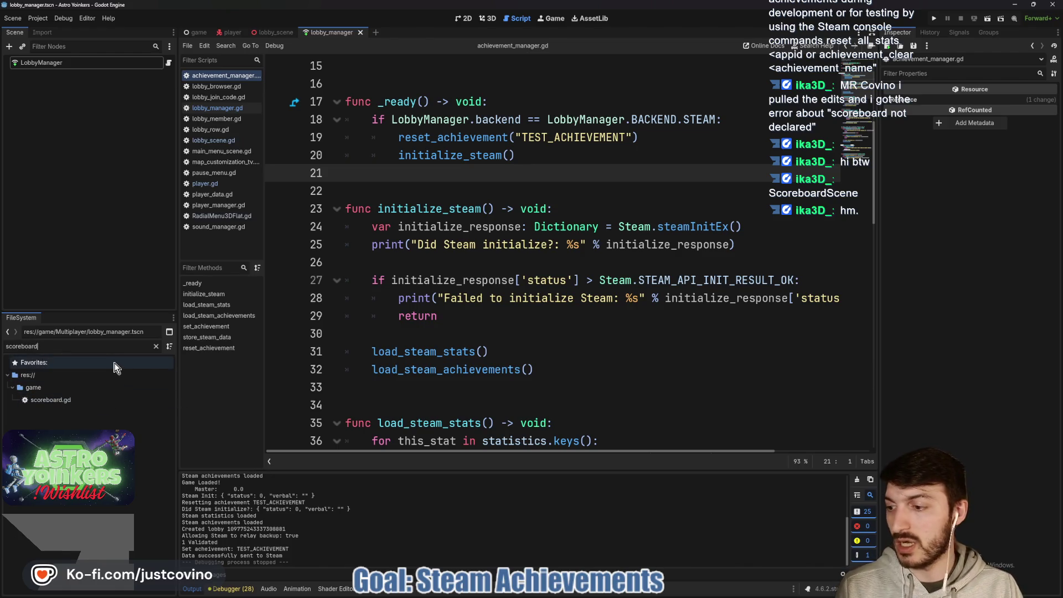
click(155, 346)
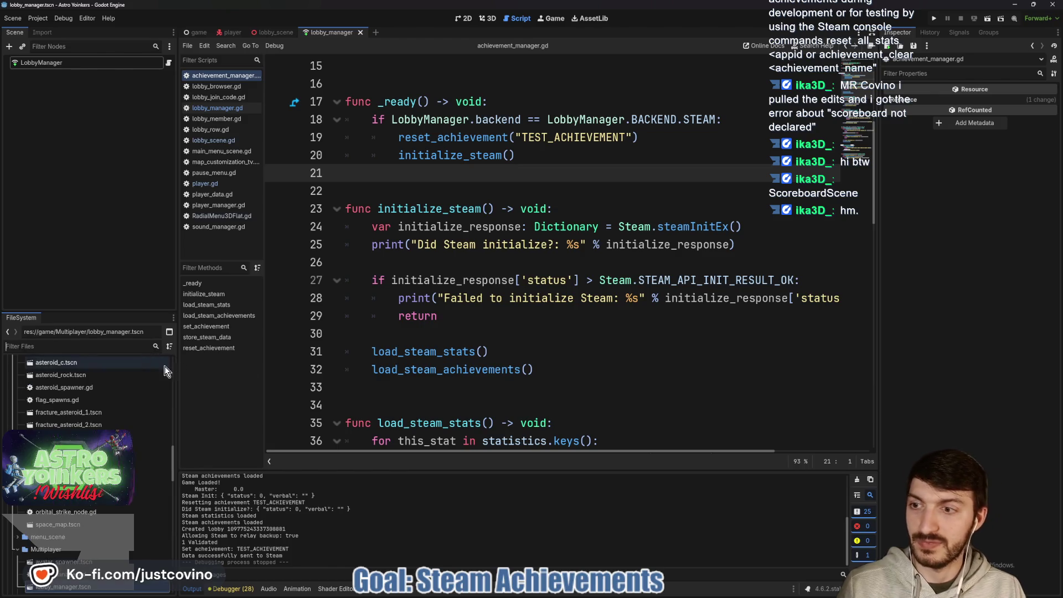
click(503, 346)
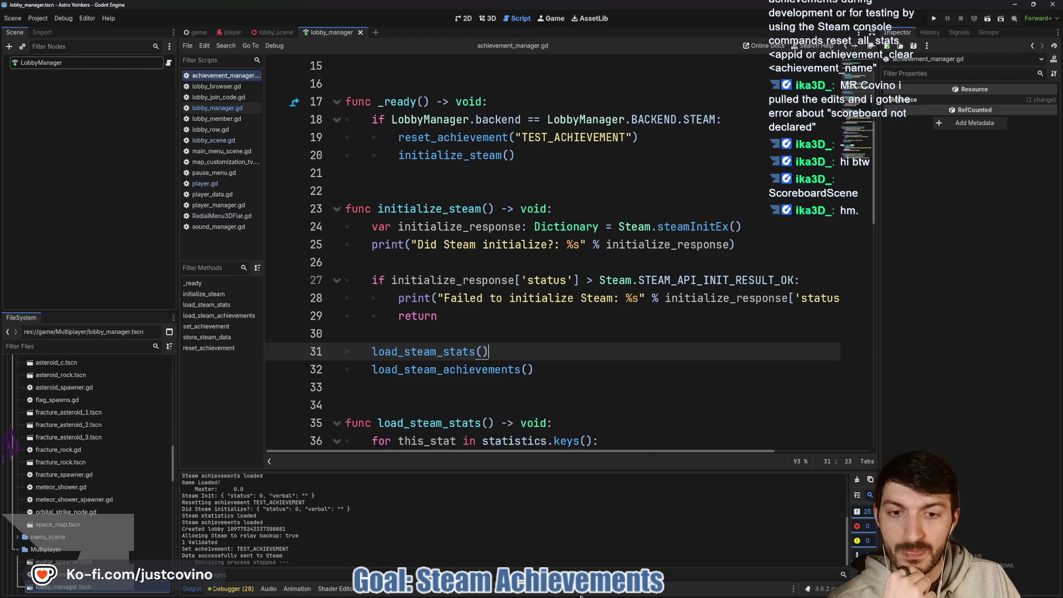
Inspect an earlier commit's changed files in GitHub Desktop History, then show player.gd
click(645, 593)
click(310, 149)
click(273, 201)
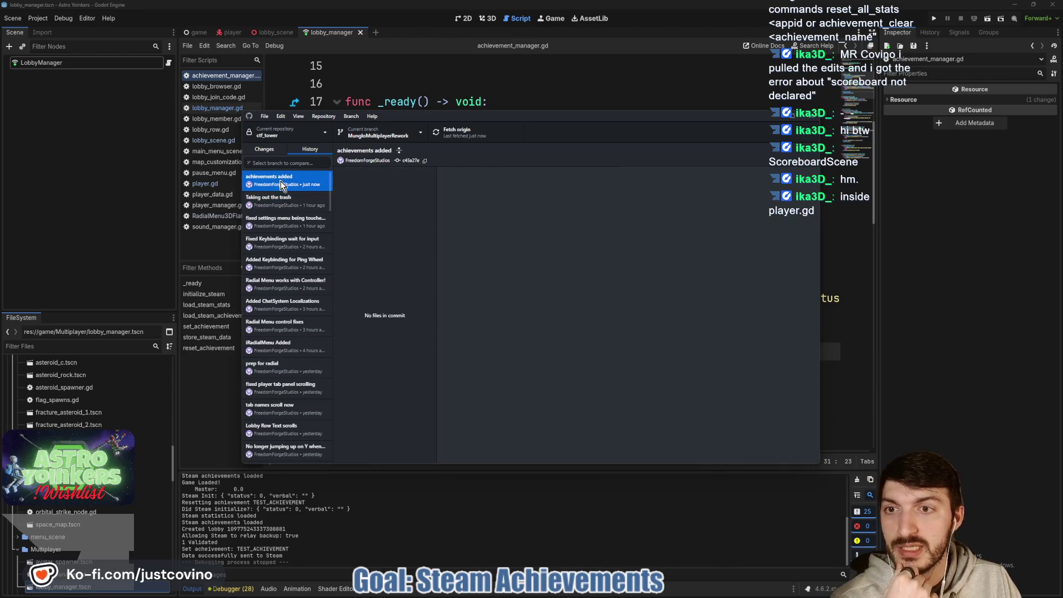
key(alt+Tab)
click(231, 32)
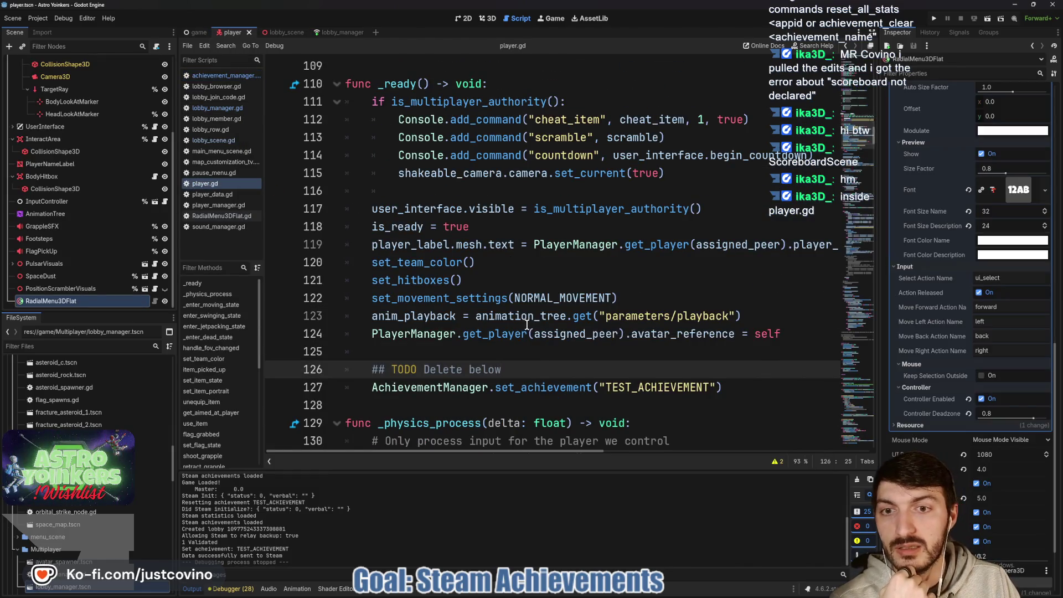
Scroll up and down through player.gd to review its code
scroll(530, 326, down, 5)
scroll(486, 294, up, 3)
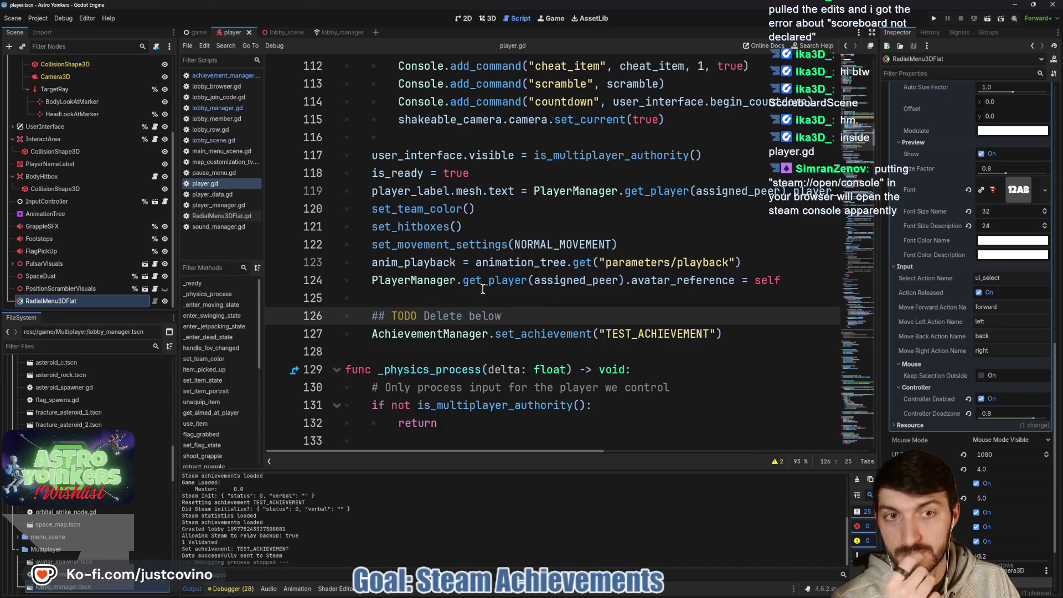
scroll(441, 299, up, 4)
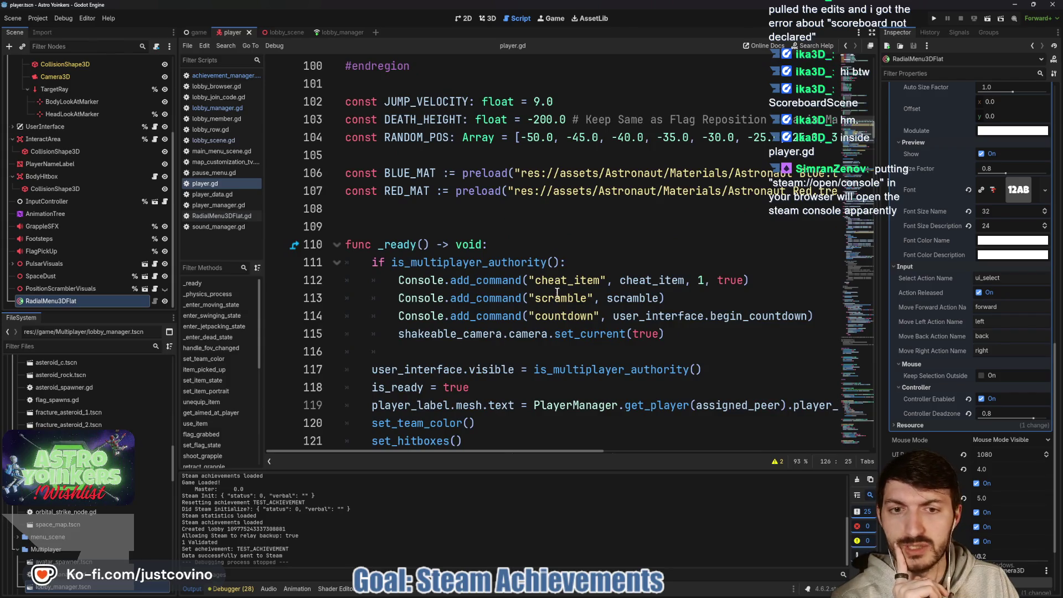
scroll(449, 346, down, 4)
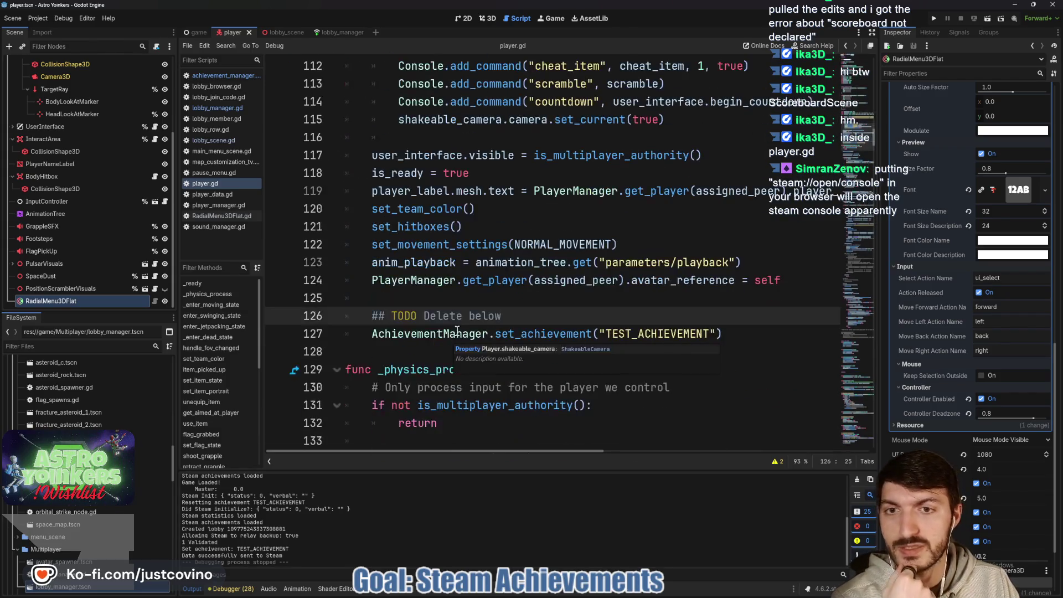
scroll(512, 319, down, 4)
scroll(513, 317, down, 13)
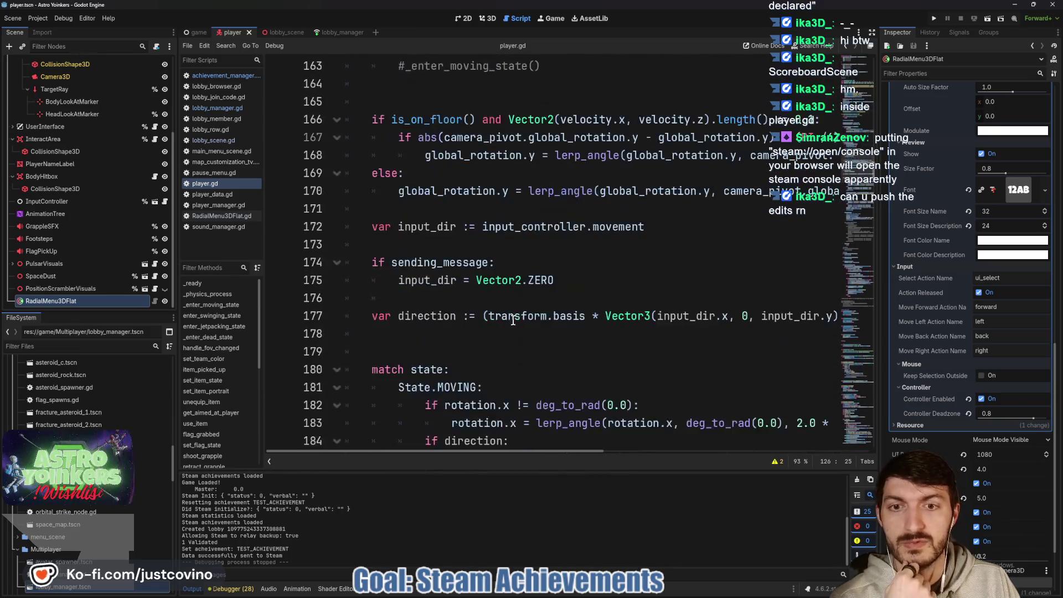
Check GitHub Desktop's Changes list for uncommitted local changes
mouse_move(607, 594)
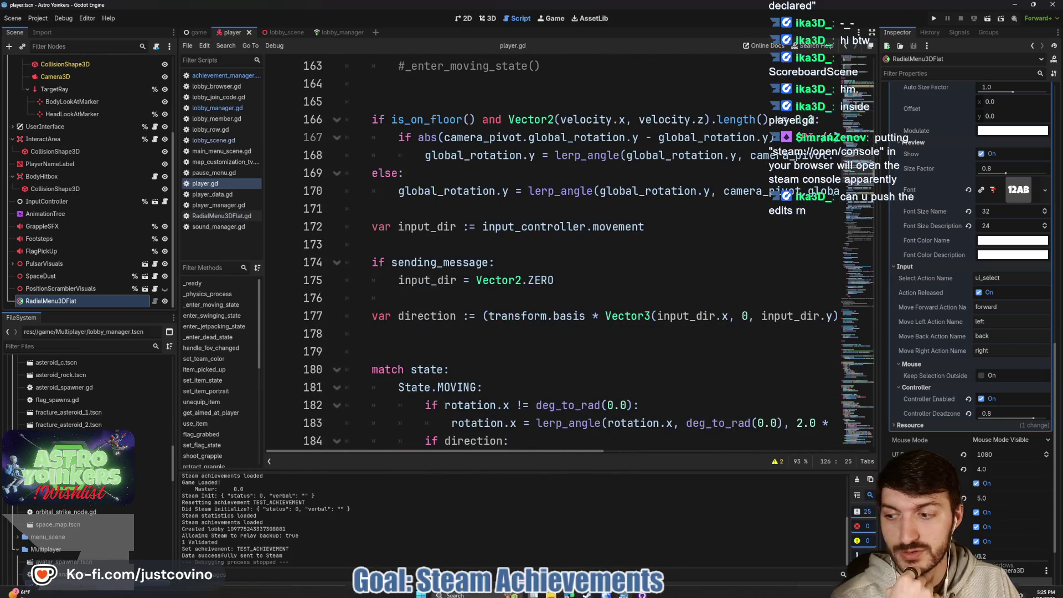
click(640, 594)
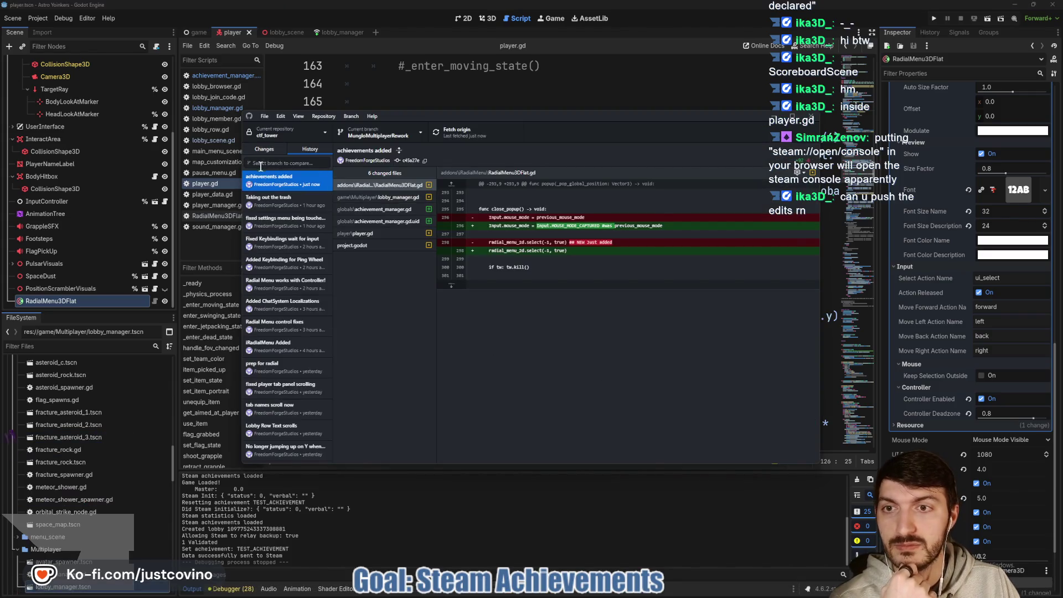
click(279, 150)
click(541, 69)
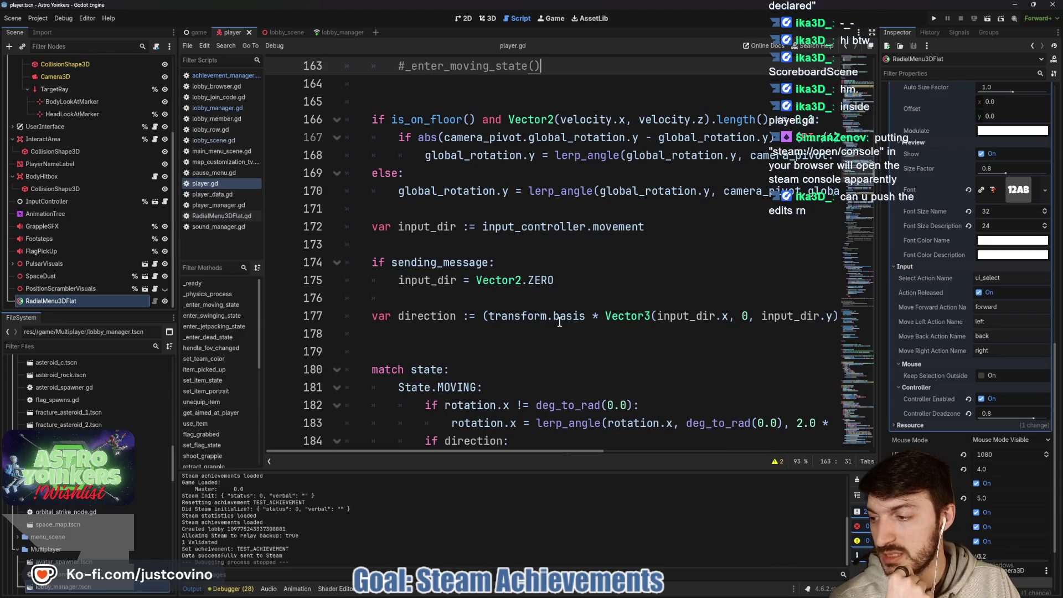
Go to the game scene and open achievement_manager.gd from the script list
mouse_move(559, 321)
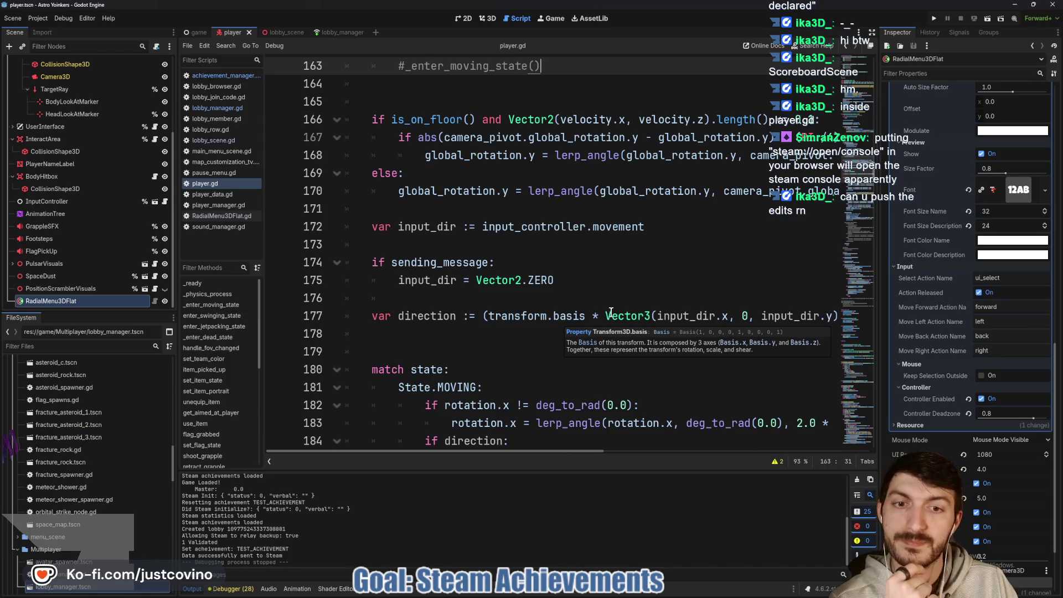
scroll(559, 322, down, 2)
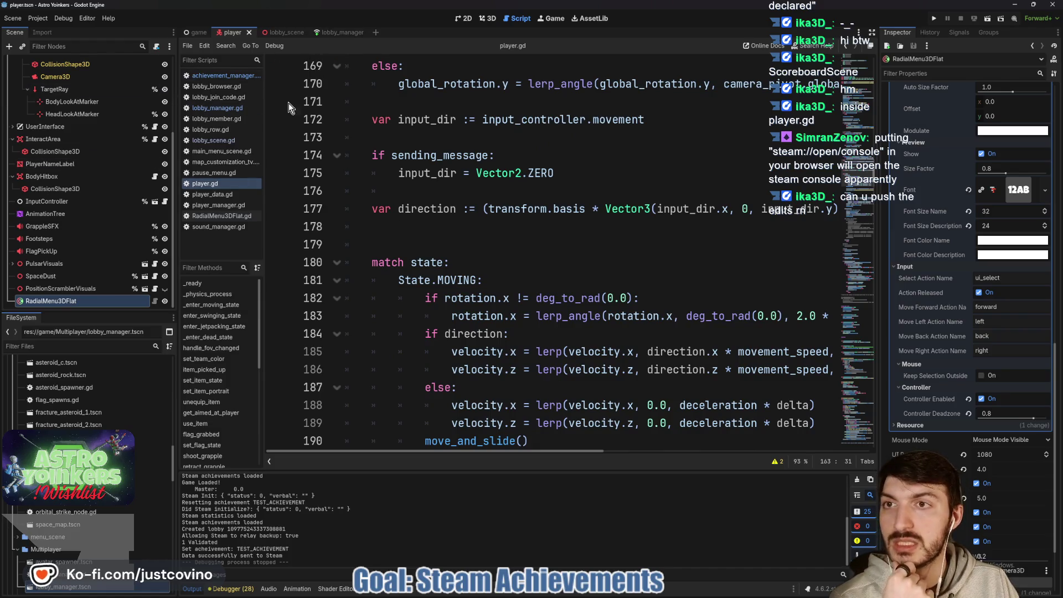
click(196, 32)
click(222, 75)
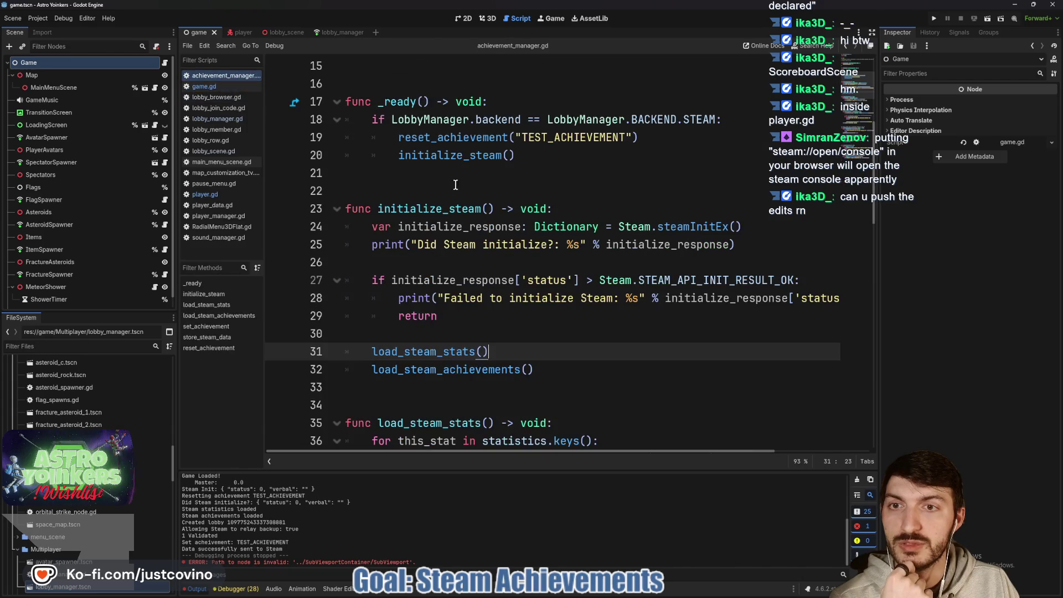
scroll(657, 229, up, 5)
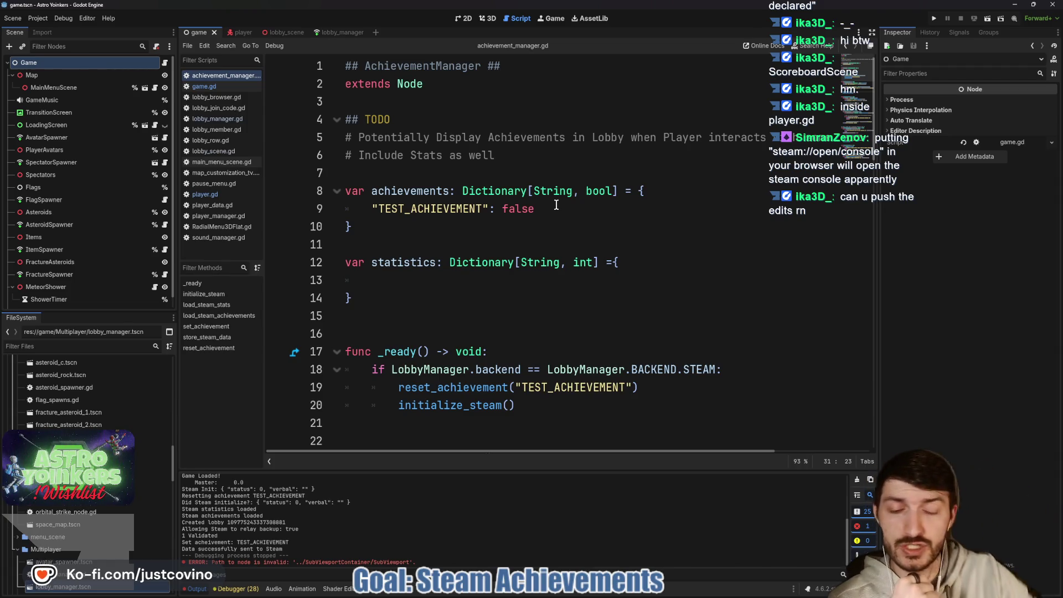
scroll(572, 228, down, 2)
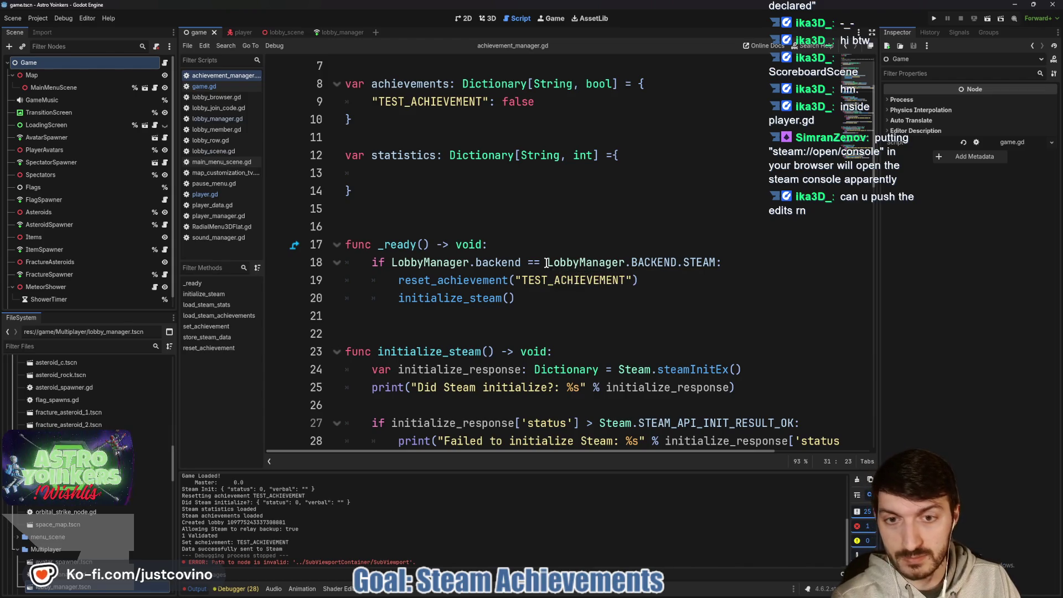
click(536, 316)
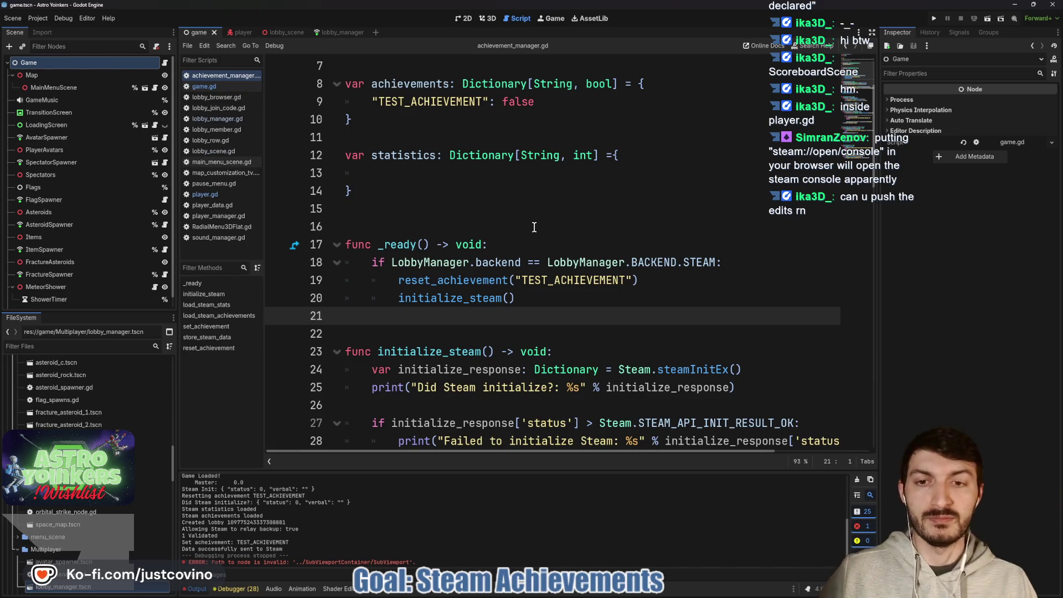
scroll(520, 194, up, 1)
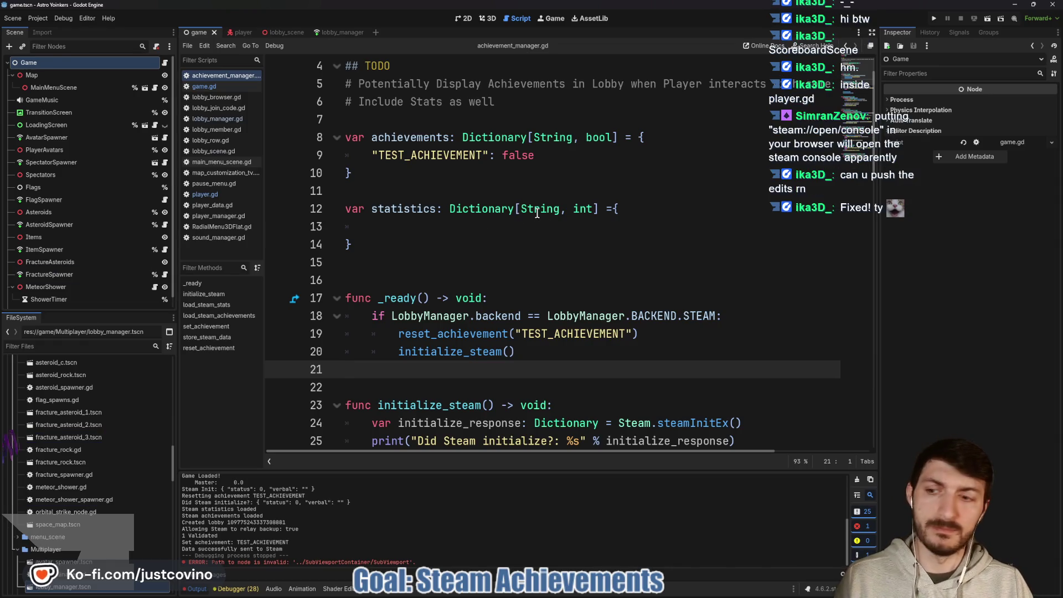
mouse_move(525, 214)
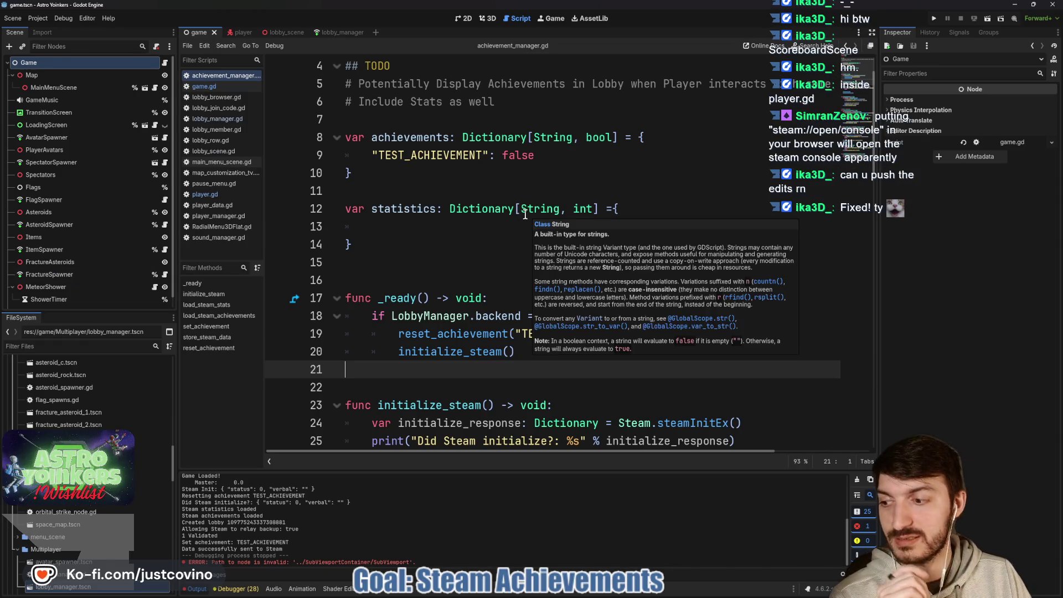
click(407, 227)
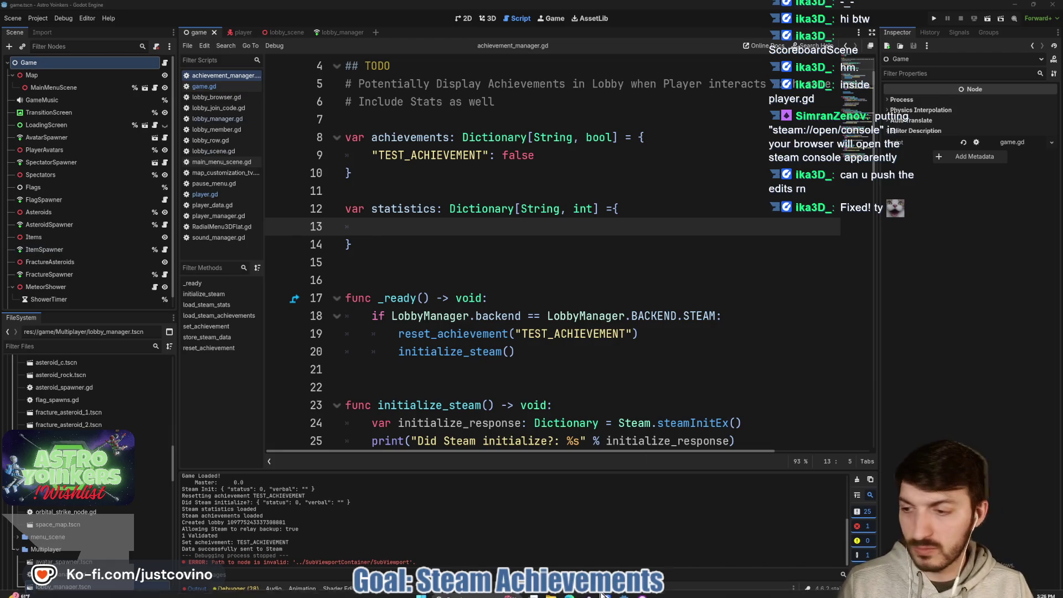
click(575, 593)
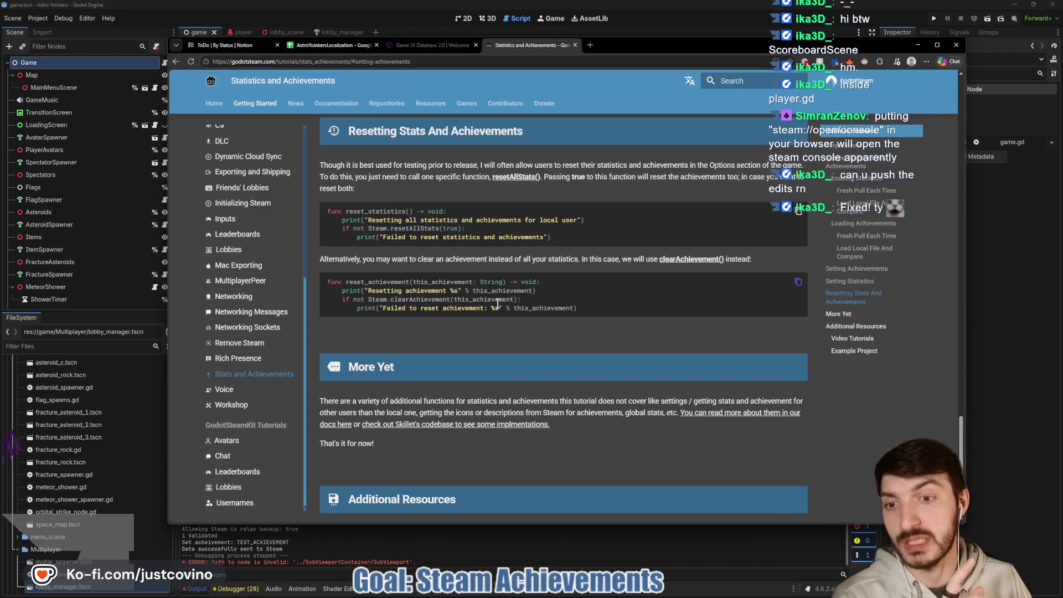
scroll(488, 329, up, 6)
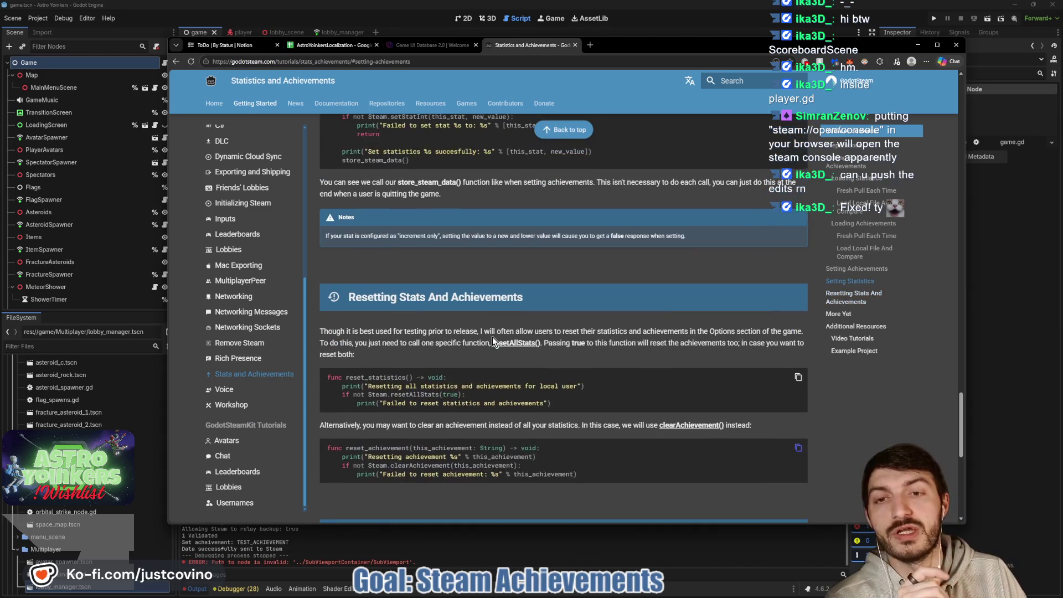
scroll(480, 341, up, 5)
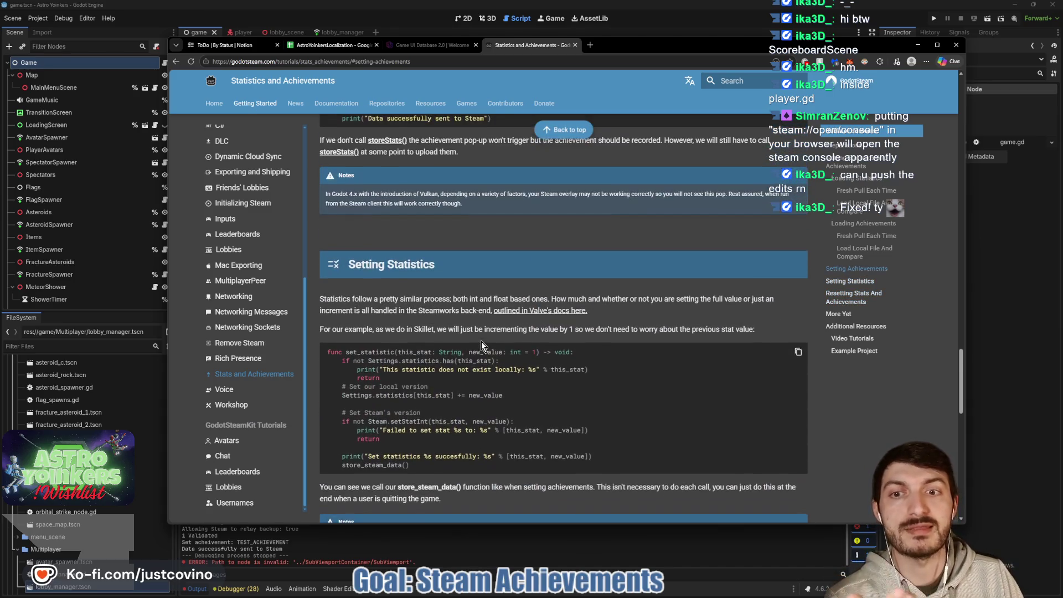
scroll(481, 341, up, 1)
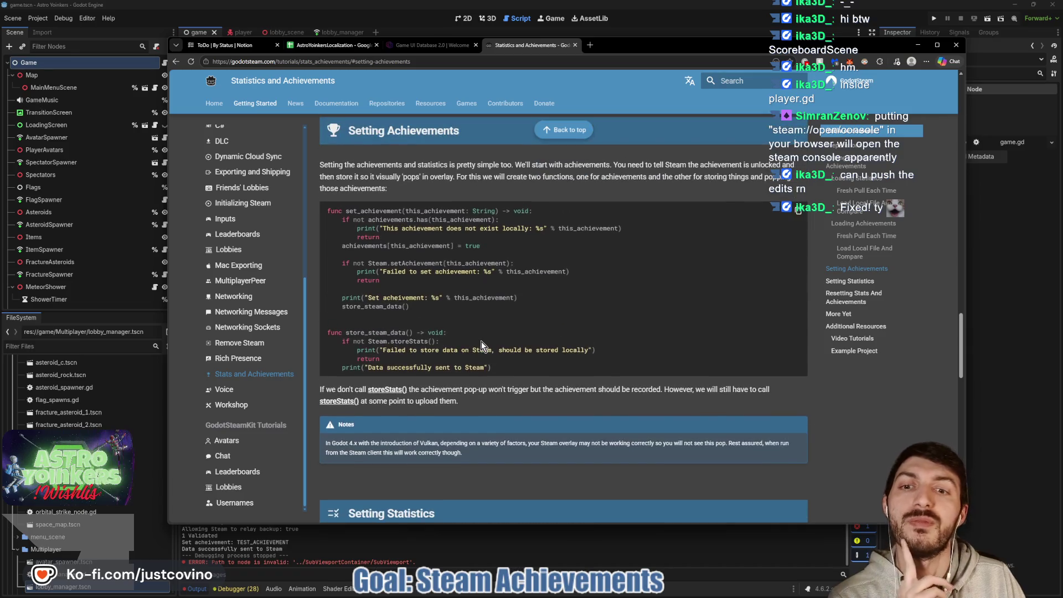
scroll(481, 341, up, 3)
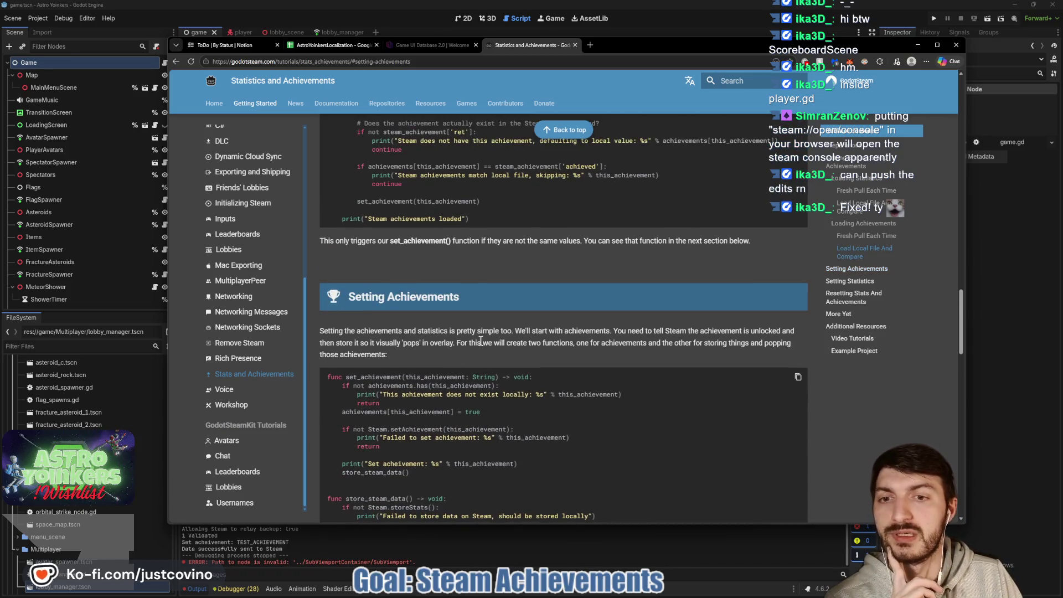
scroll(481, 341, down, 4)
scroll(481, 341, up, 3)
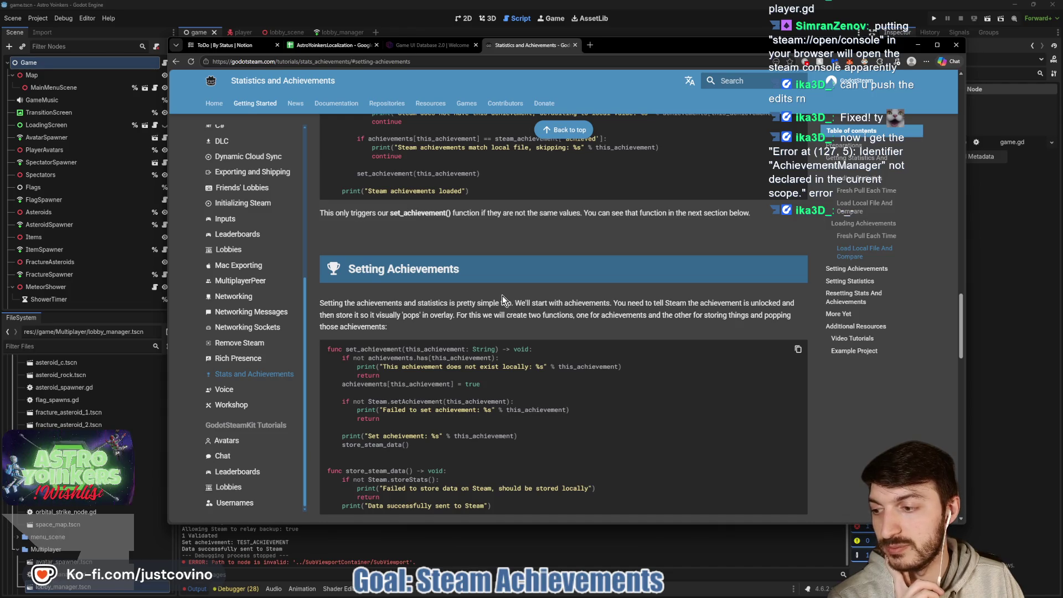
key(alt+Tab)
click(423, 259)
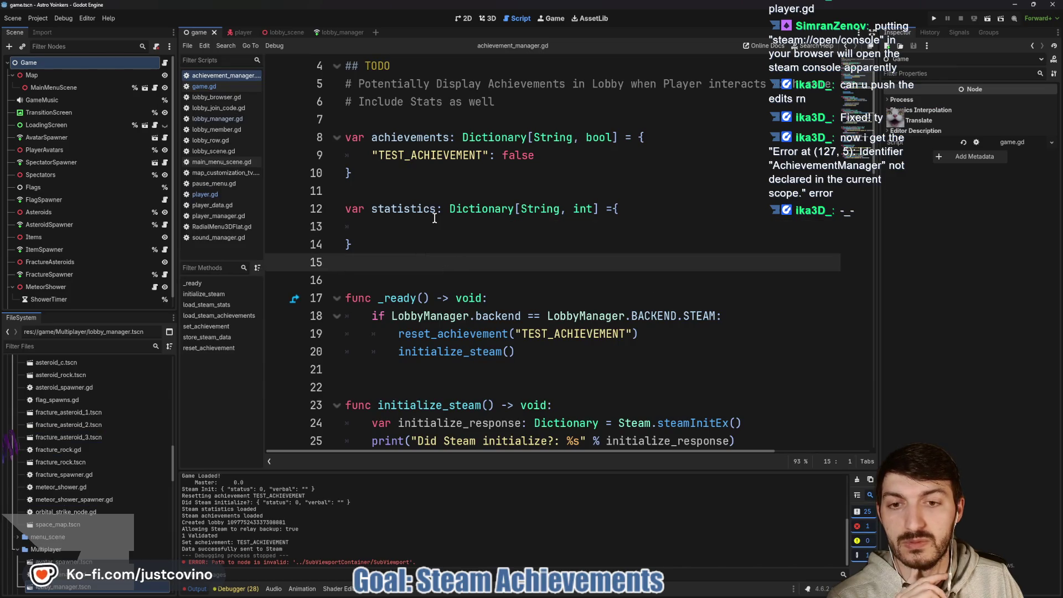
Clear the old messages from the Output panel and briefly check the Project menu
scroll(435, 217, down, 2)
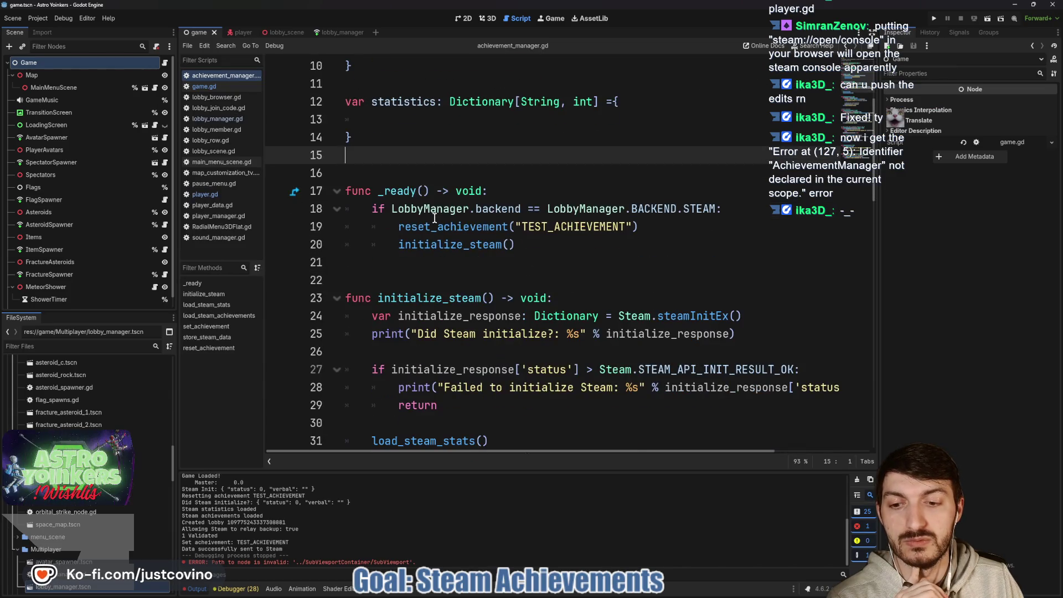
click(857, 479)
scroll(429, 300, up, 3)
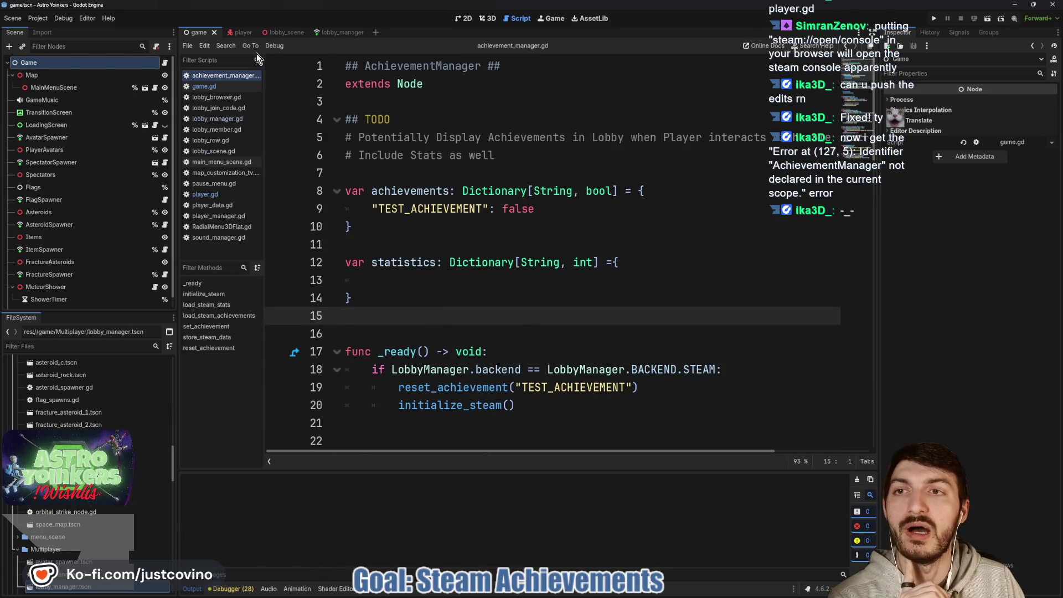
click(45, 23)
key(Escape)
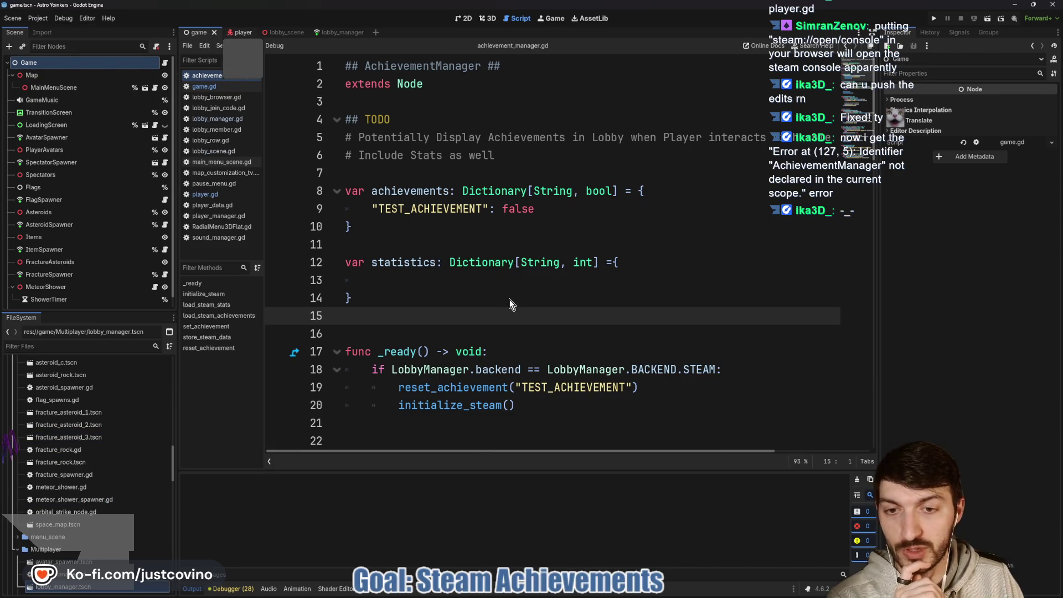
Look through player.gd in the player scene, then switch to the lobby scene's lobby_scene.gd
key(ctrl+Tab)
scroll(501, 382, up, 10)
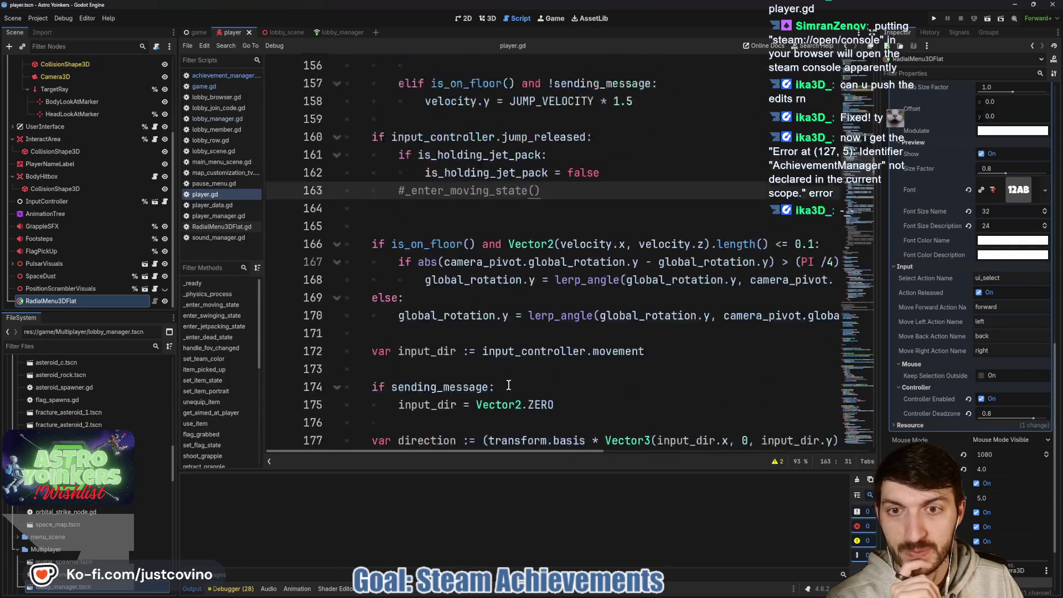
scroll(544, 320, down, 4)
scroll(544, 319, up, 18)
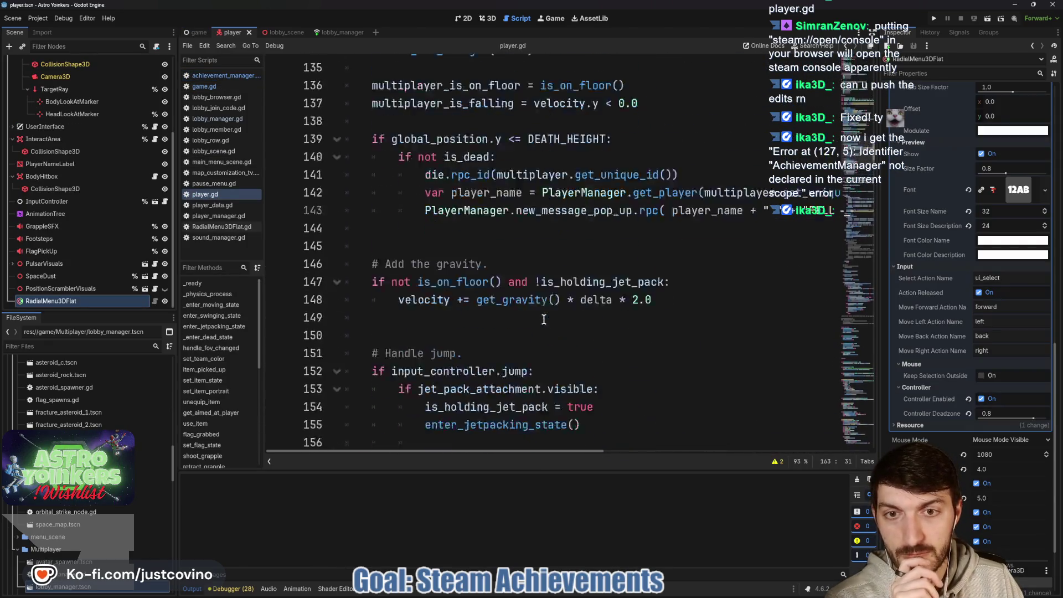
scroll(543, 319, up, 5)
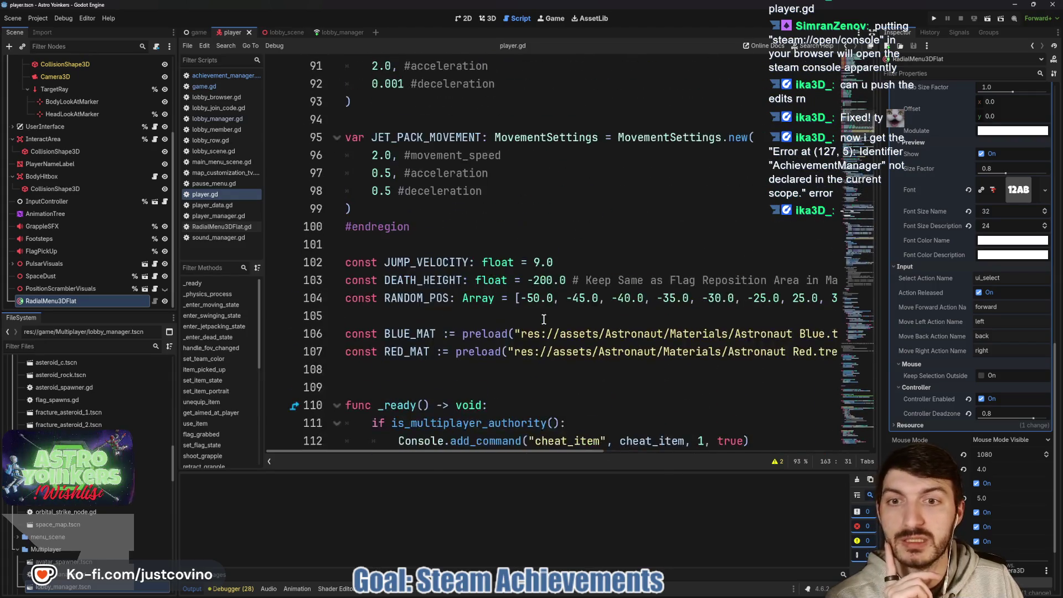
scroll(543, 319, up, 5)
scroll(543, 320, down, 10)
scroll(544, 319, down, 5)
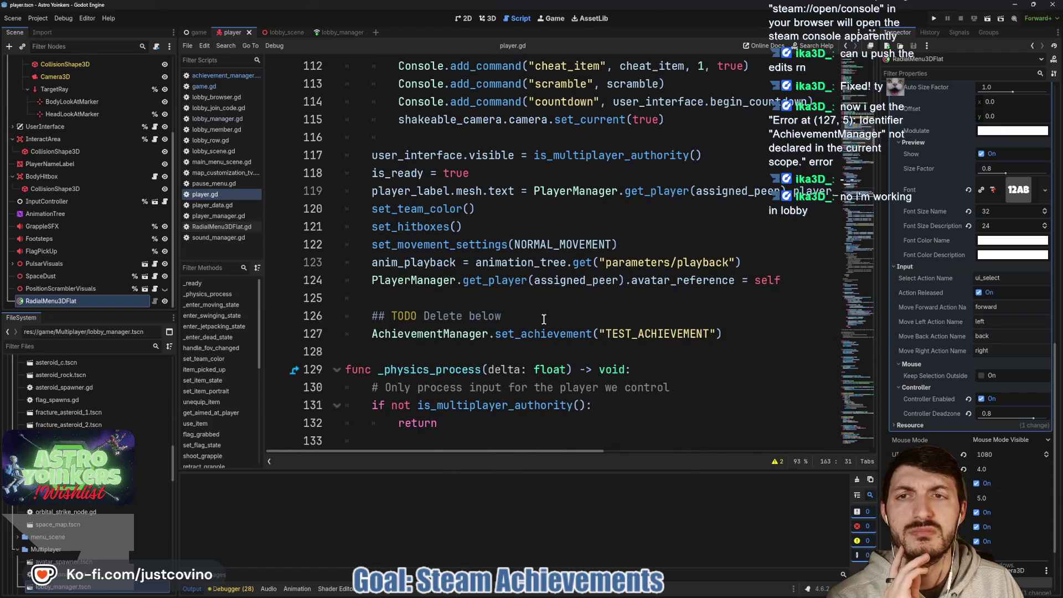
click(278, 33)
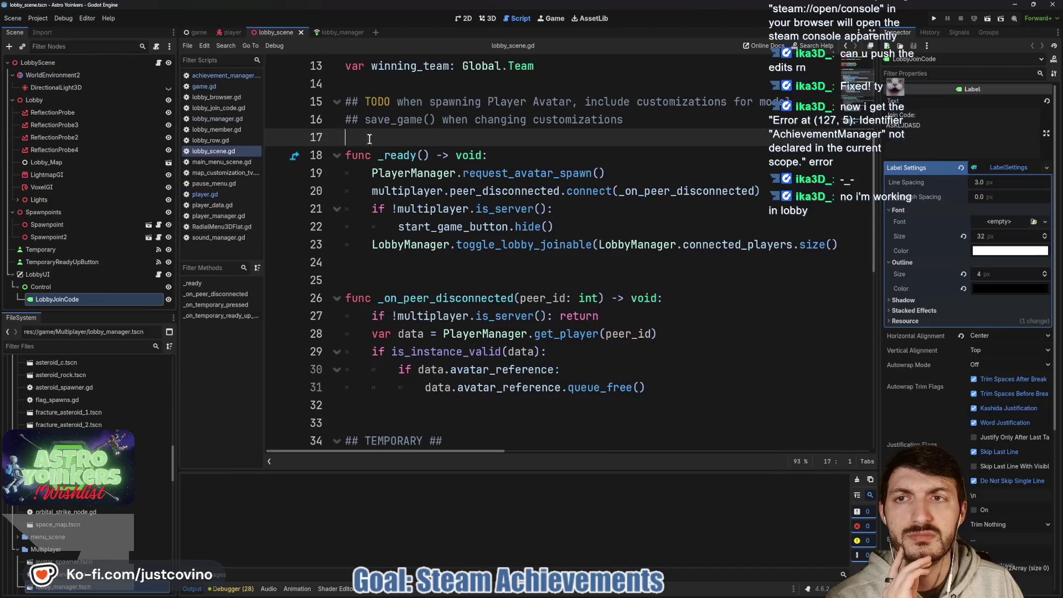
Review lobby_scene.gd, close the lobby scene, and switch to the game scene's game.gd
mouse_move(393, 160)
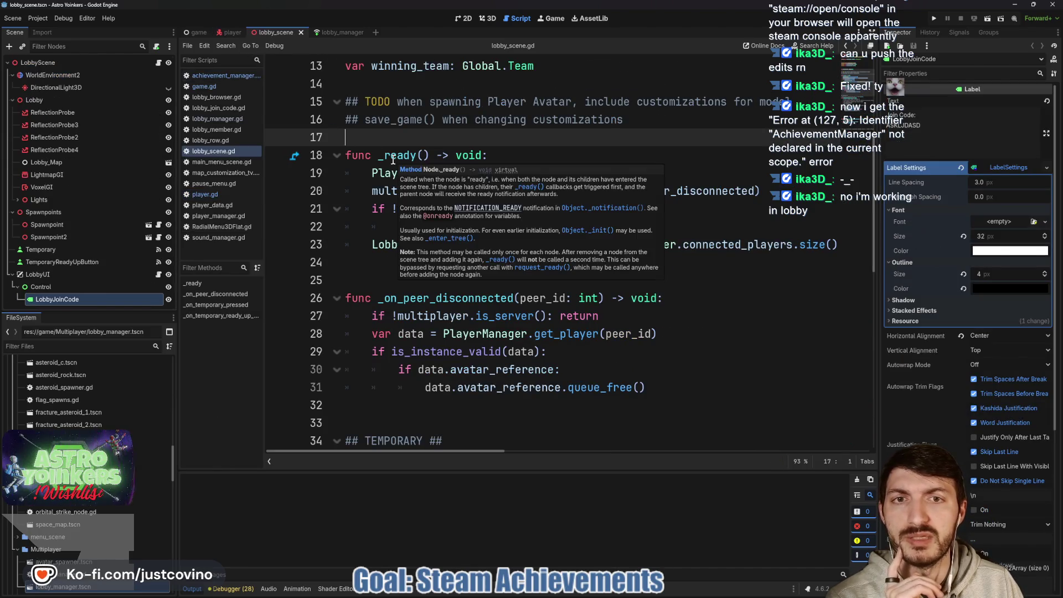
scroll(607, 134, down, 7)
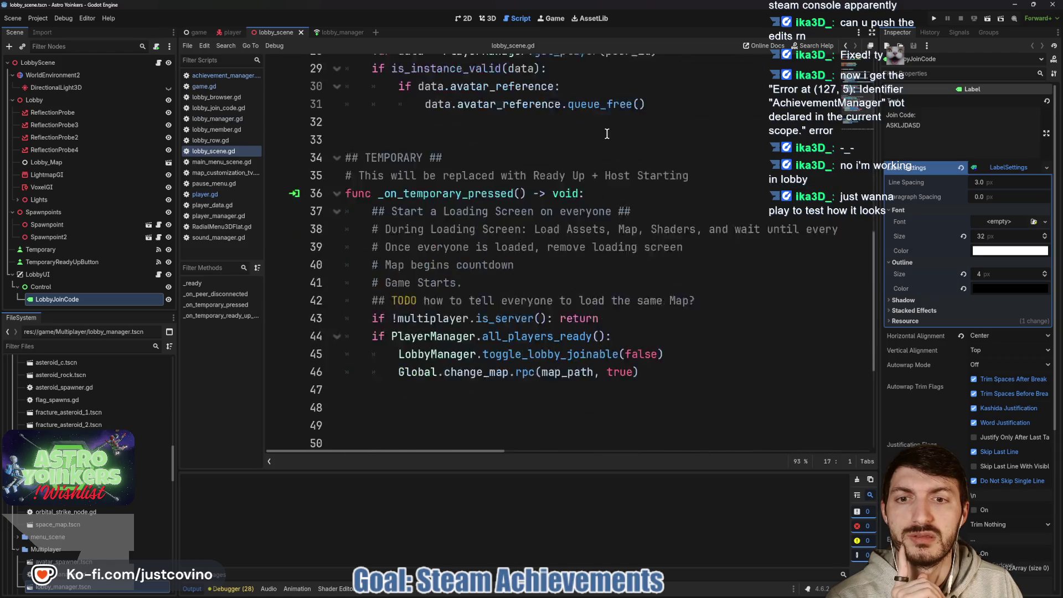
scroll(606, 133, down, 3)
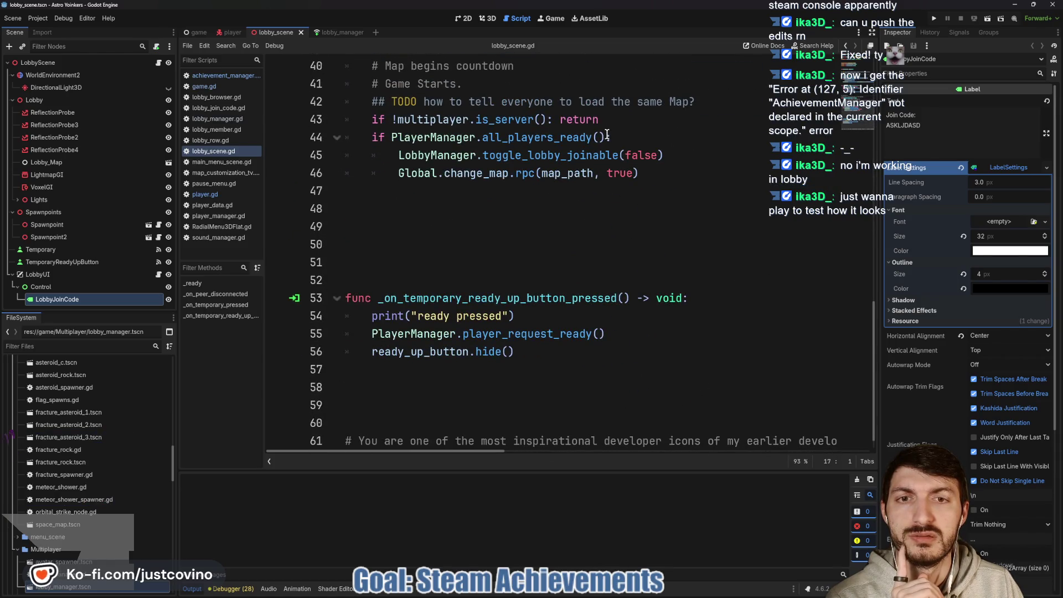
scroll(608, 218, up, 12)
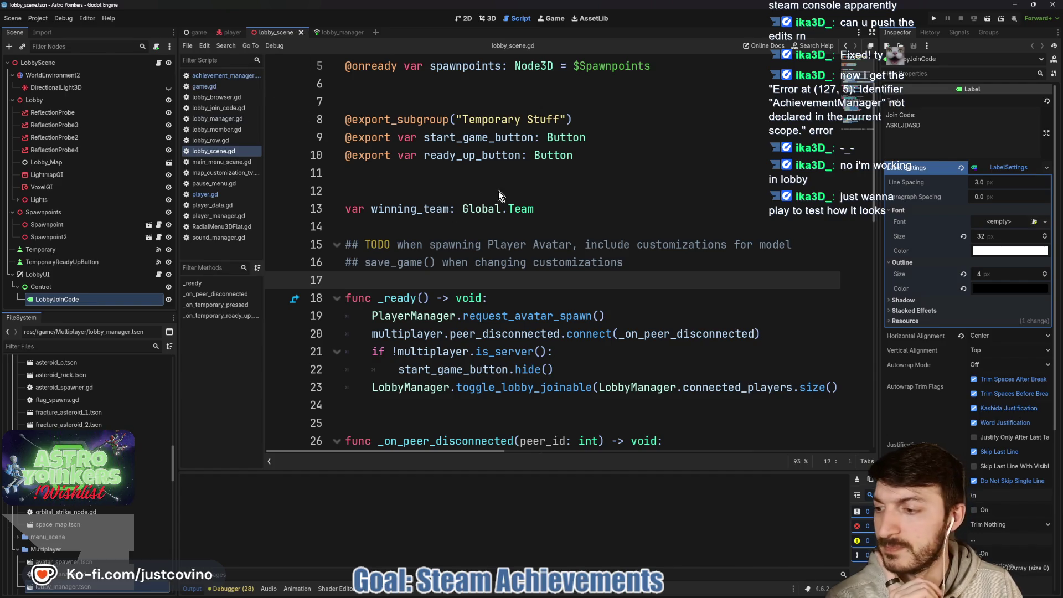
key(ctrl+shift+w)
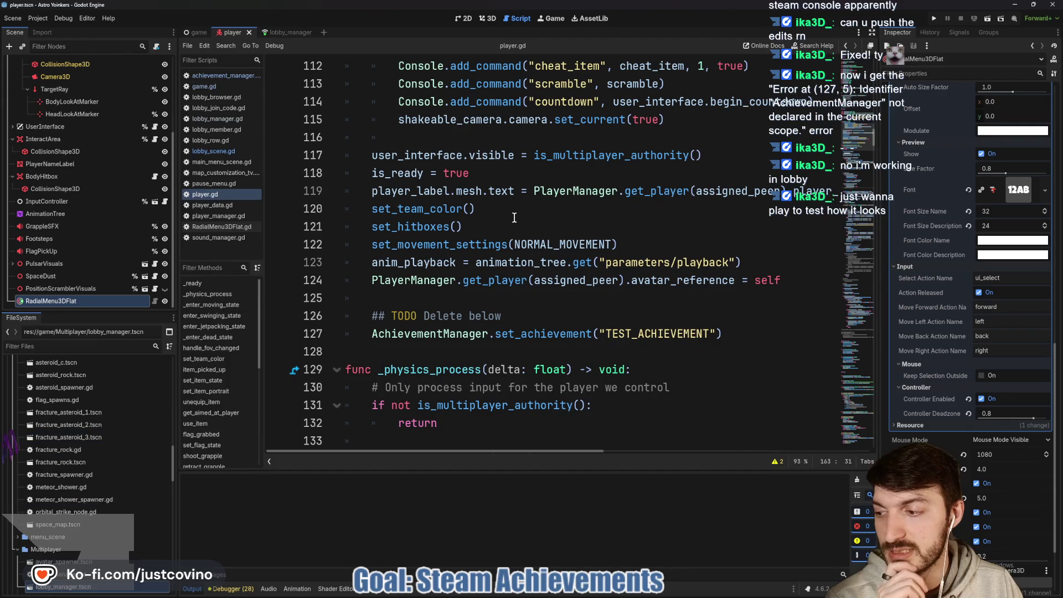
scroll(543, 260, up, 4)
scroll(544, 260, up, 5)
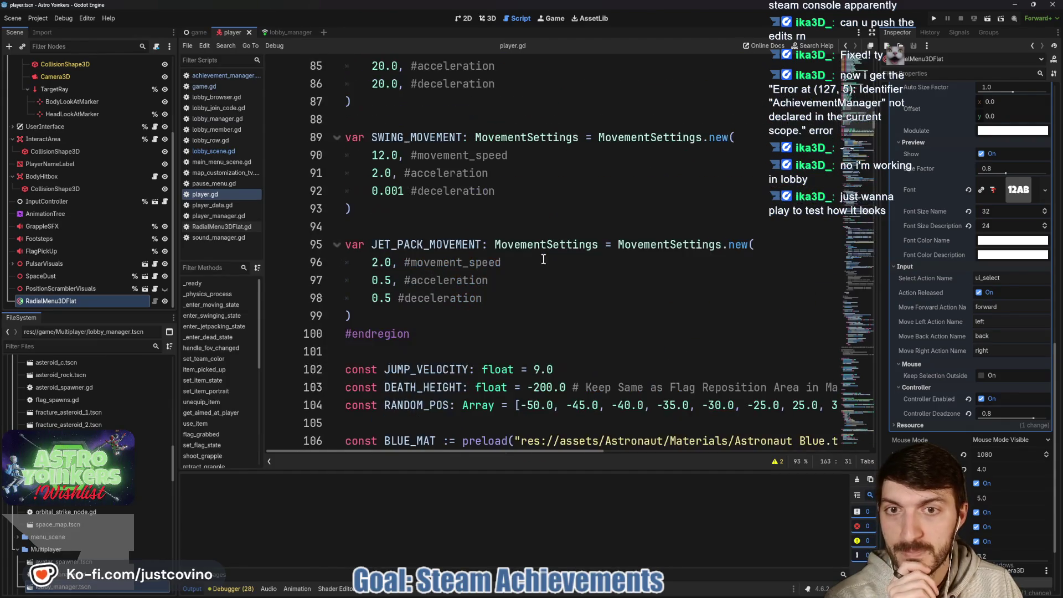
scroll(510, 262, up, 5)
key(ctrl+shift+Tab)
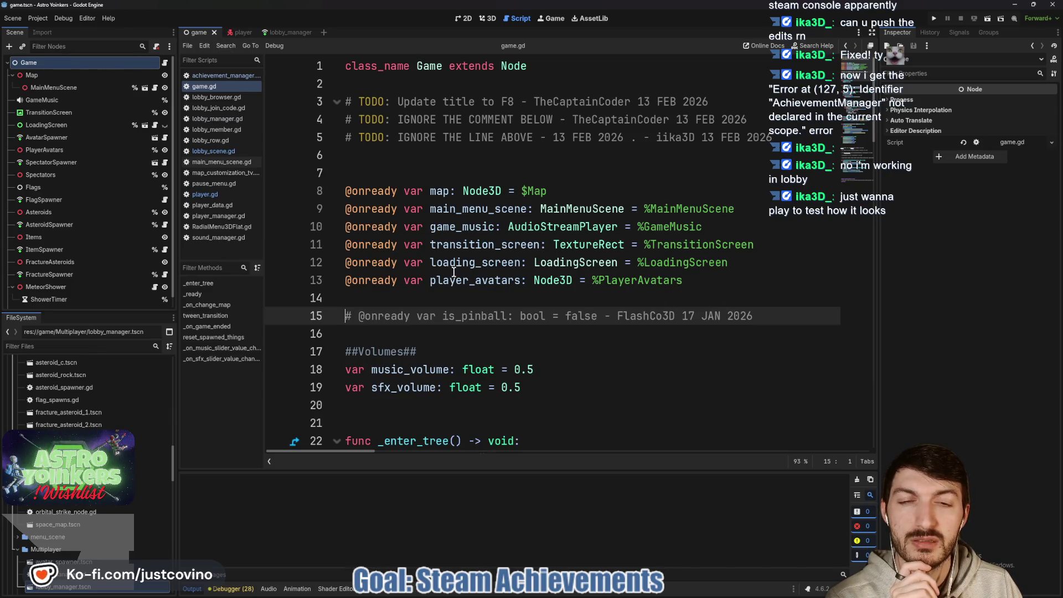
click(466, 304)
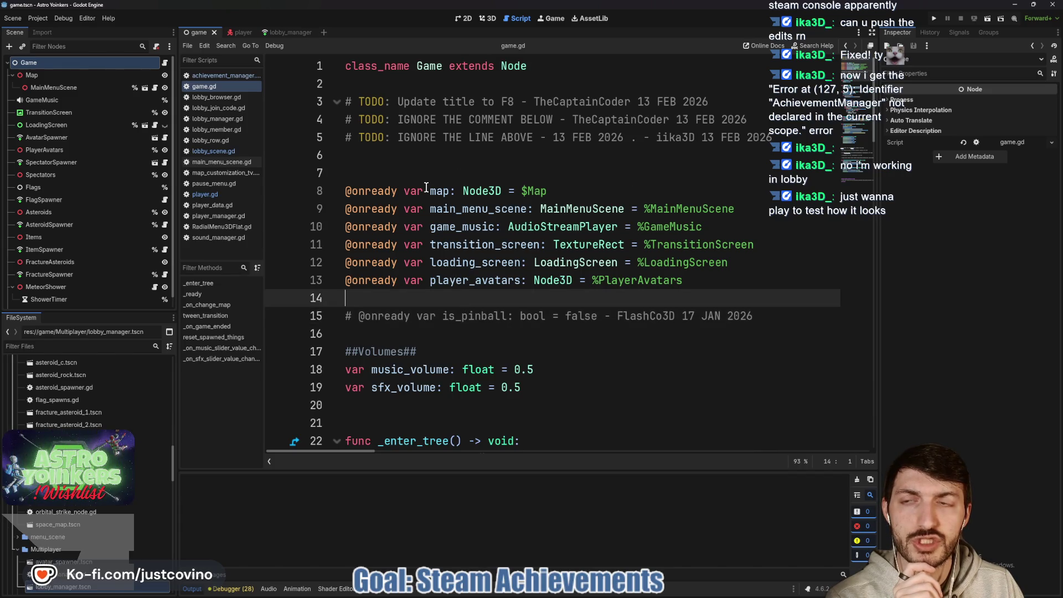
click(49, 20)
click(55, 35)
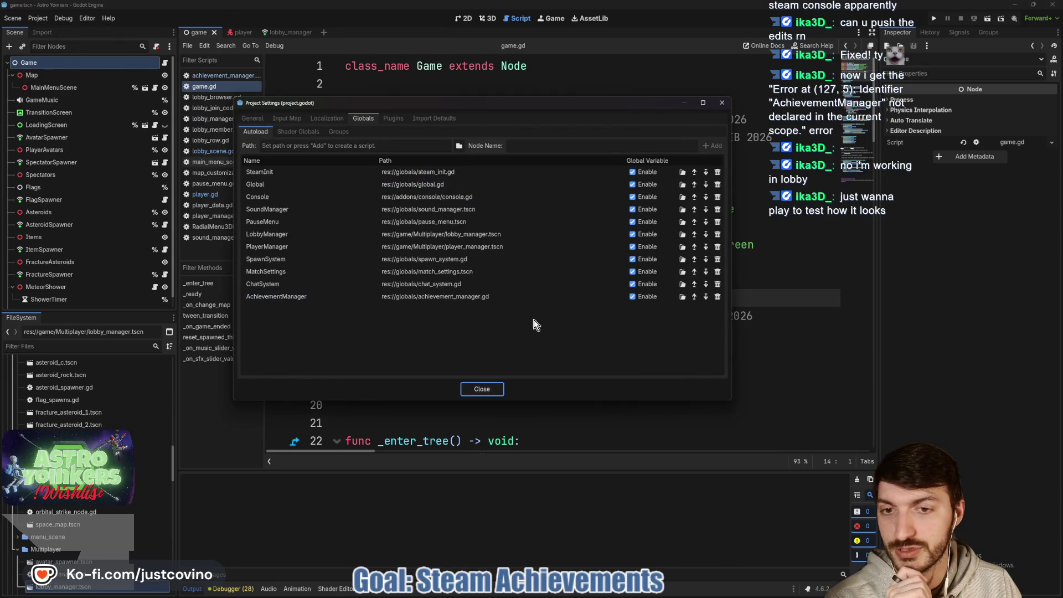
click(482, 389)
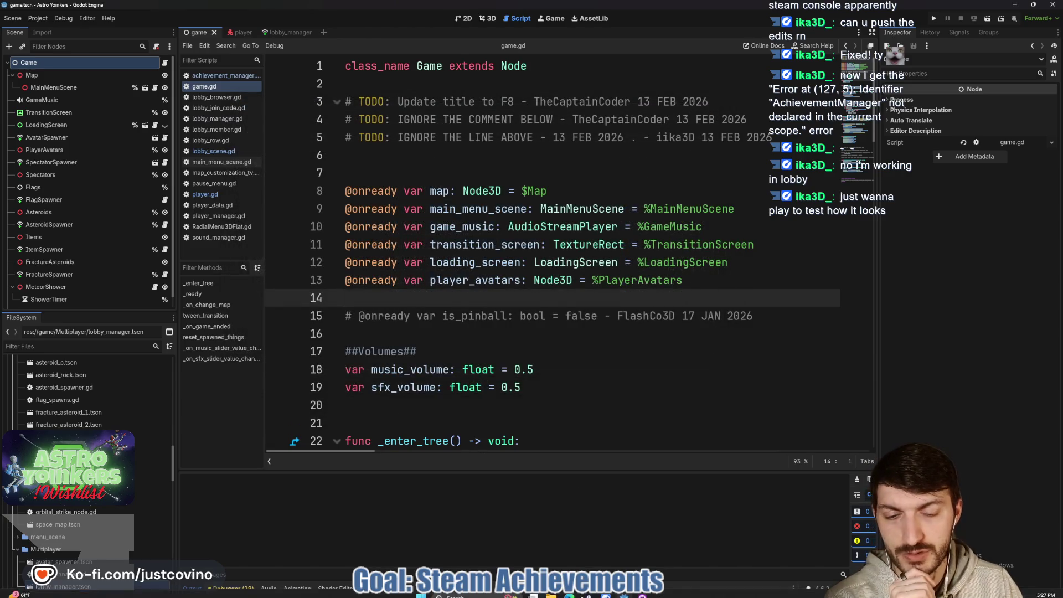
mouse_move(568, 594)
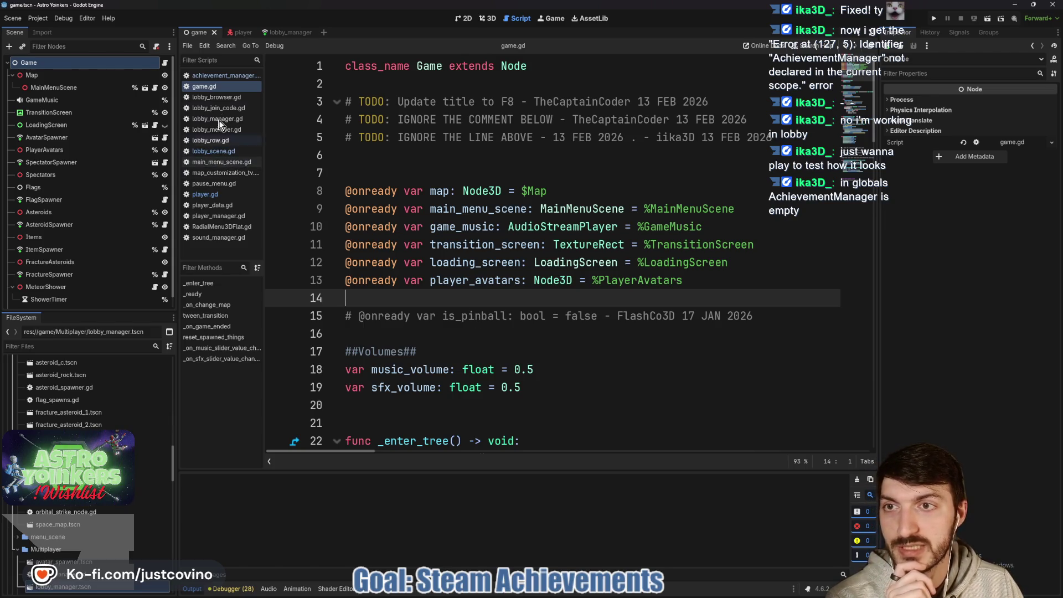
Open achievement_manager.gd and check GitHub Desktop for local changes
click(221, 76)
scroll(477, 196, down, 2)
scroll(476, 197, down, 20)
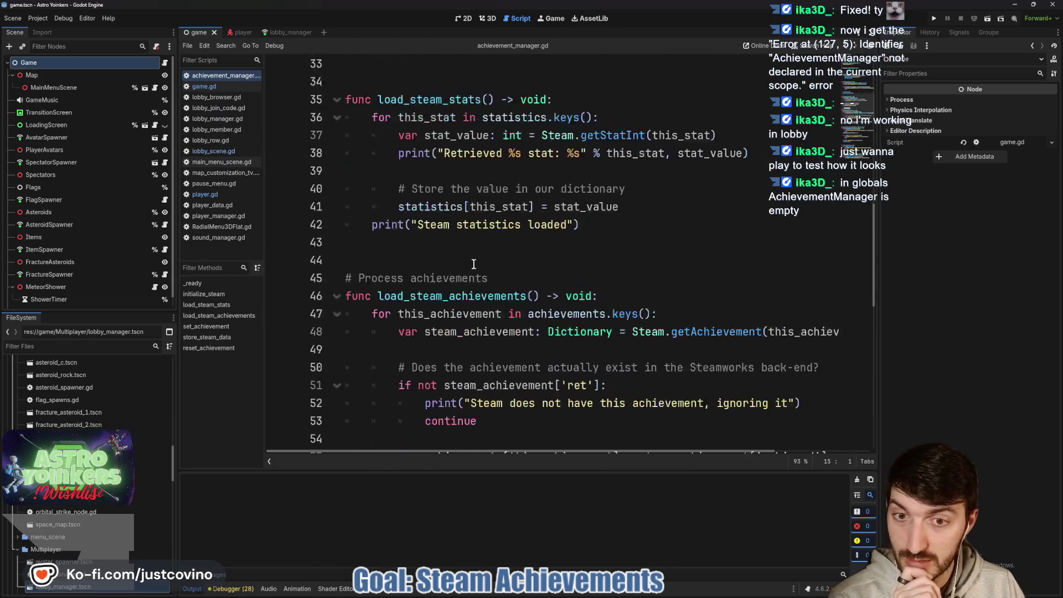
scroll(442, 352, up, 20)
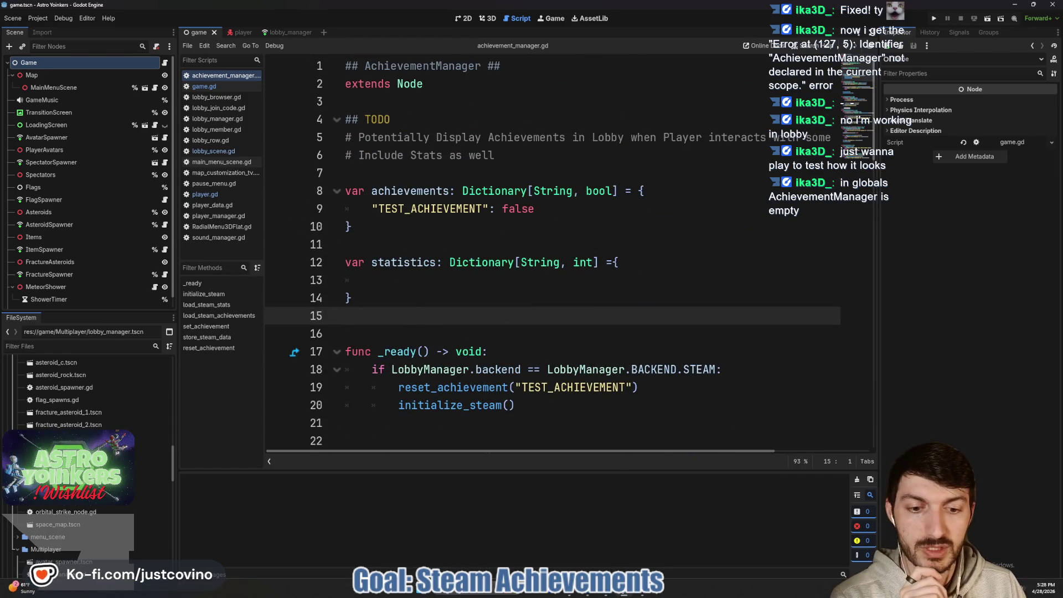
click(637, 596)
click(585, 90)
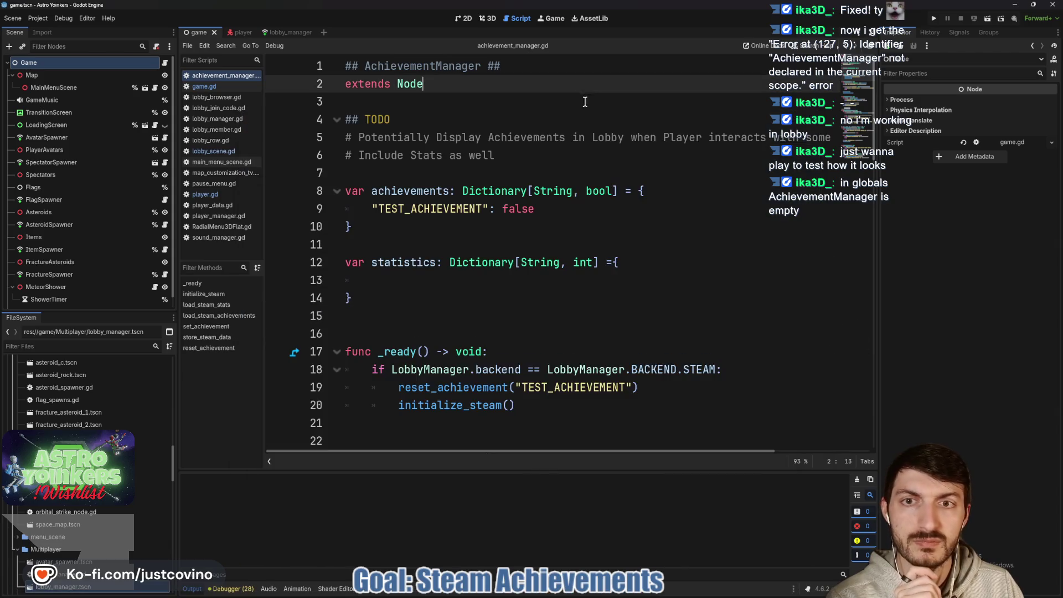
Delete the empty line 3 after extends Node and save achievement_manager.gd
click(367, 105)
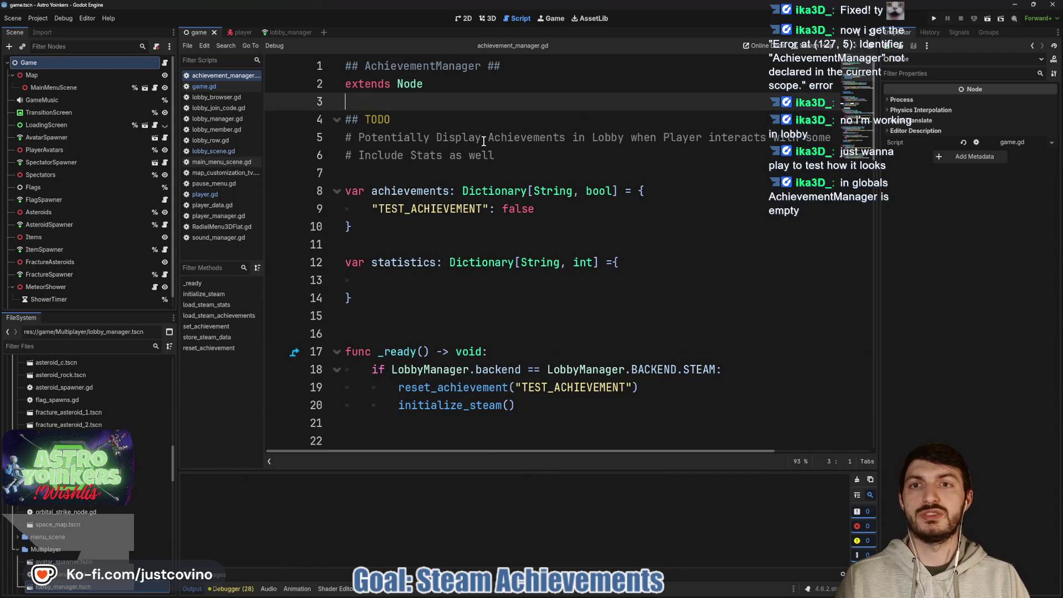
key(BackSpace)
key(ctrl+s)
right_click(654, 352)
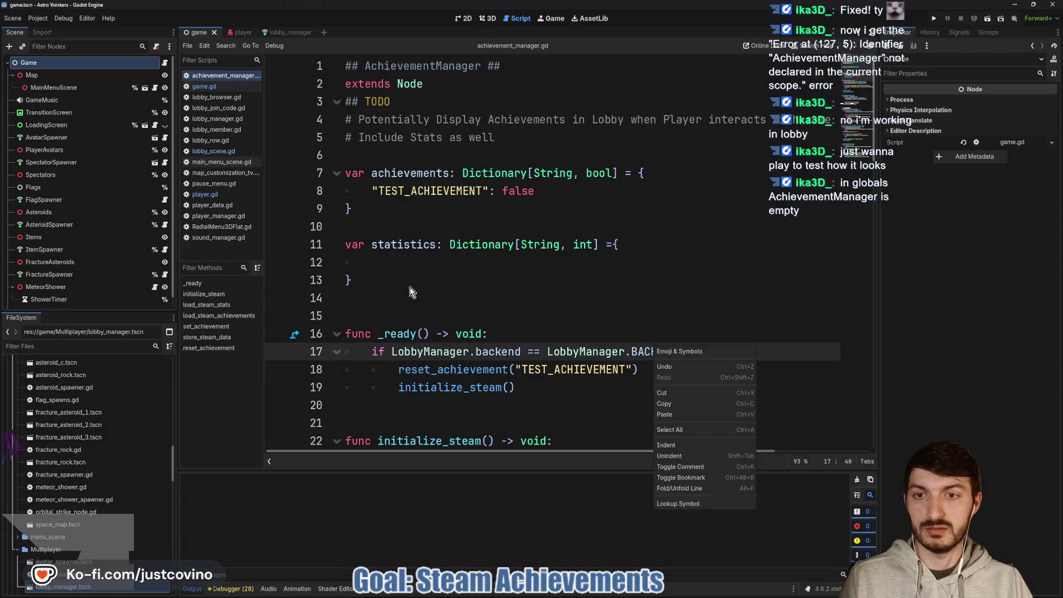
key(Escape)
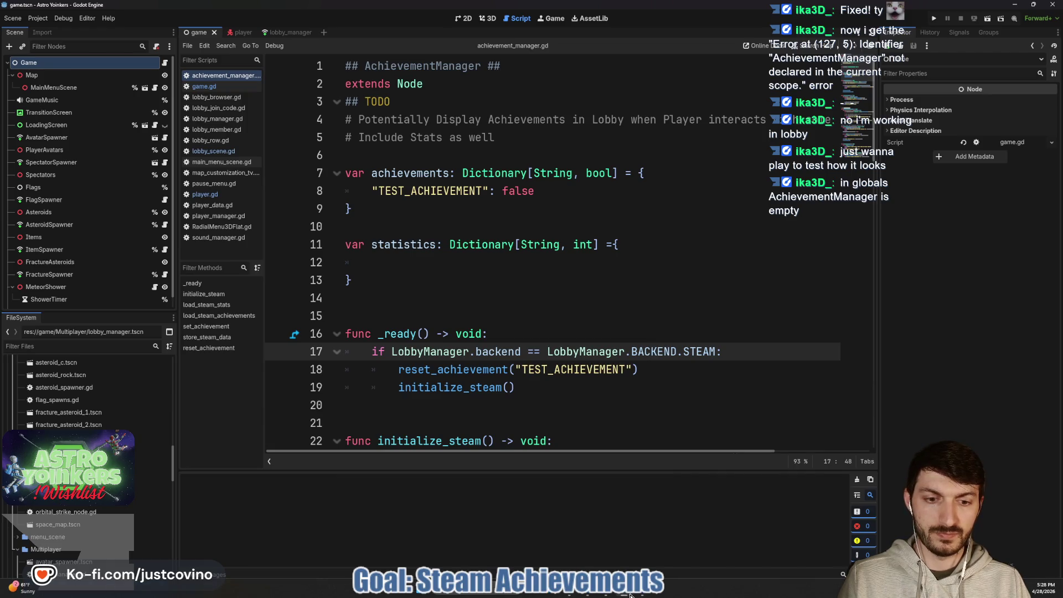
click(627, 596)
Commit the achievement_manager.gd change with summary 'test', push to origin, and return to Godot
text(test)
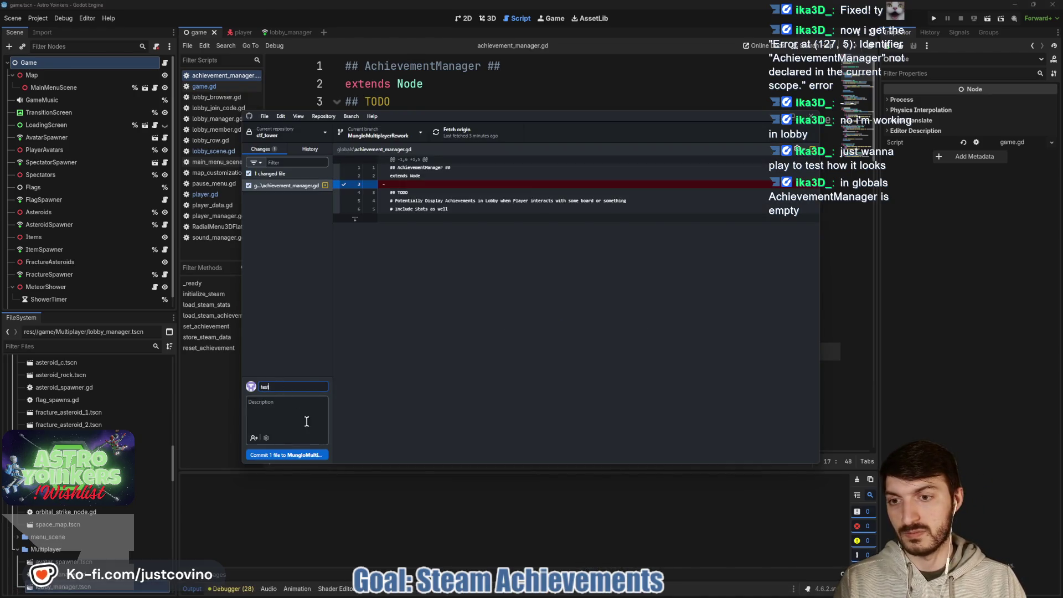
click(304, 455)
click(666, 230)
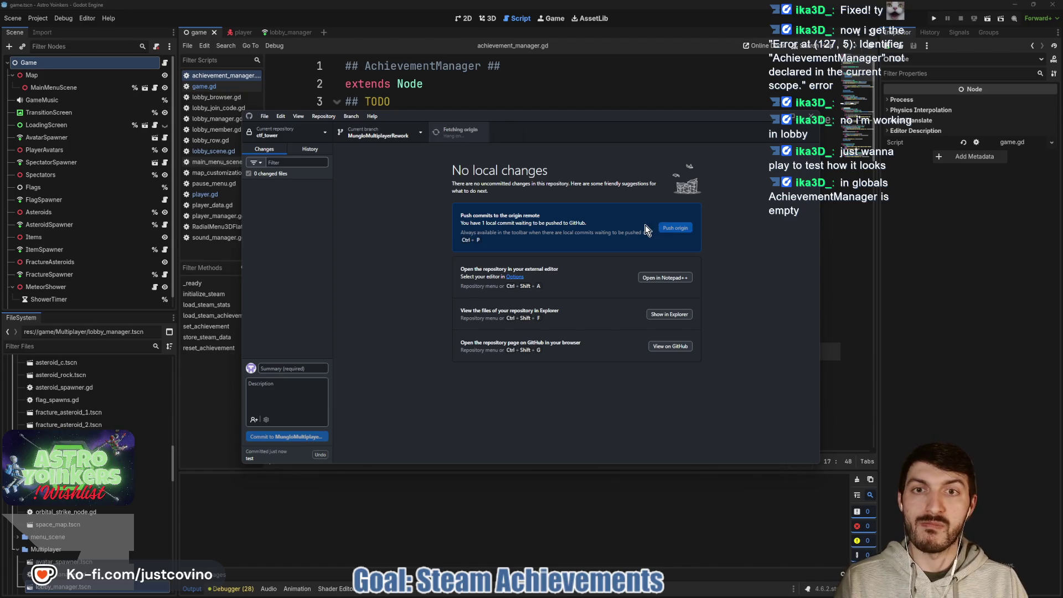
click(567, 88)
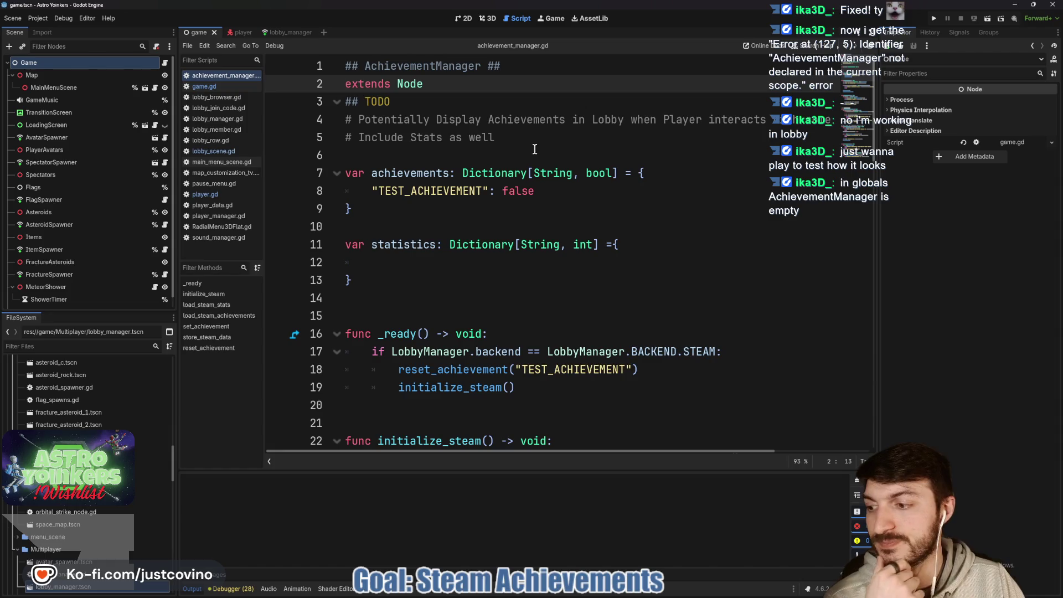
Scroll achievement_manager.gd down to the initialize_steam function
scroll(562, 231, down, 5)
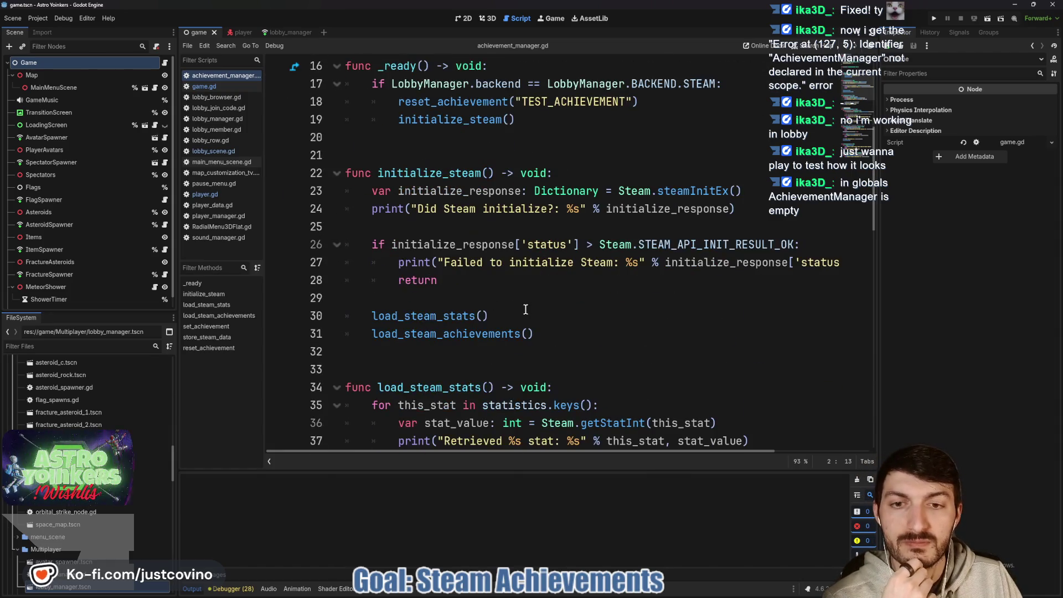
scroll(526, 329, down, 2)
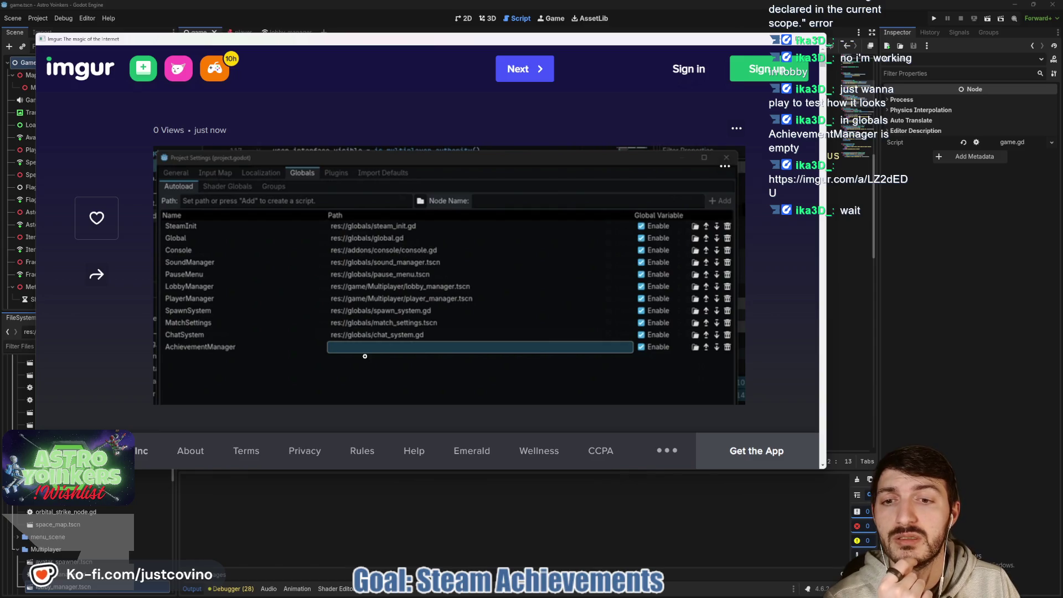
Move the Imgur screenshot window aside, close it, and scroll achievement_manager.gd back up
drag(438, 39, 510, 40)
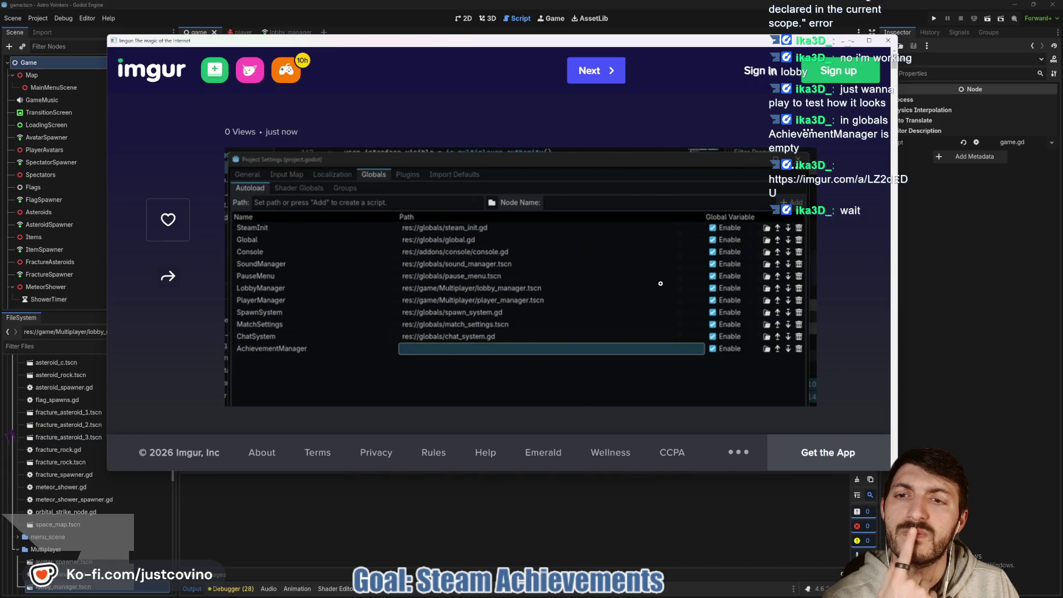
click(889, 41)
scroll(11, 427, up, 10)
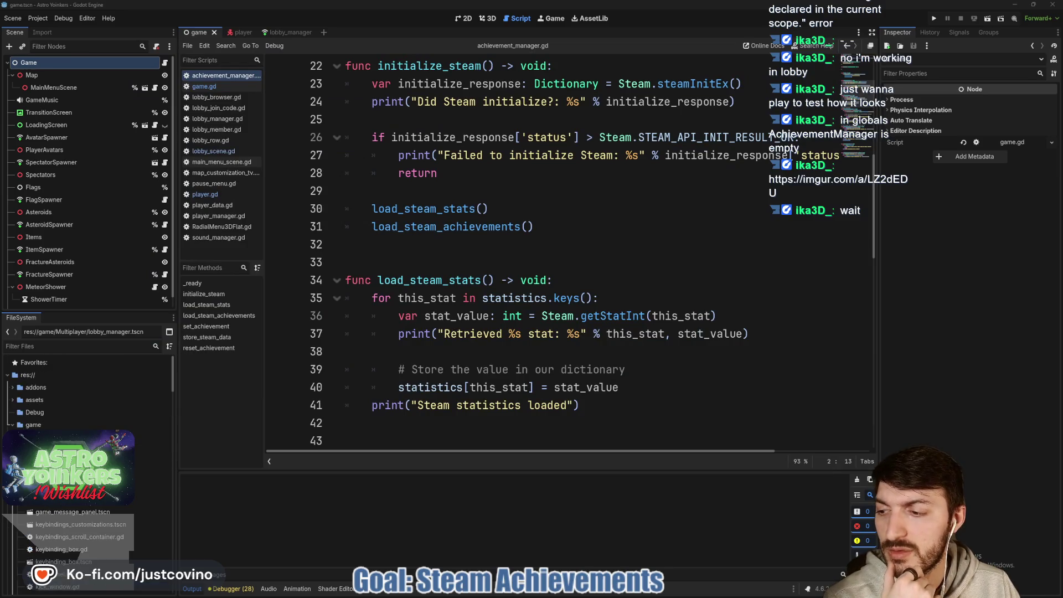
Collapse the game folder, select achievement_manager.gd under globals, and bring up GitHub Desktop
click(11, 427)
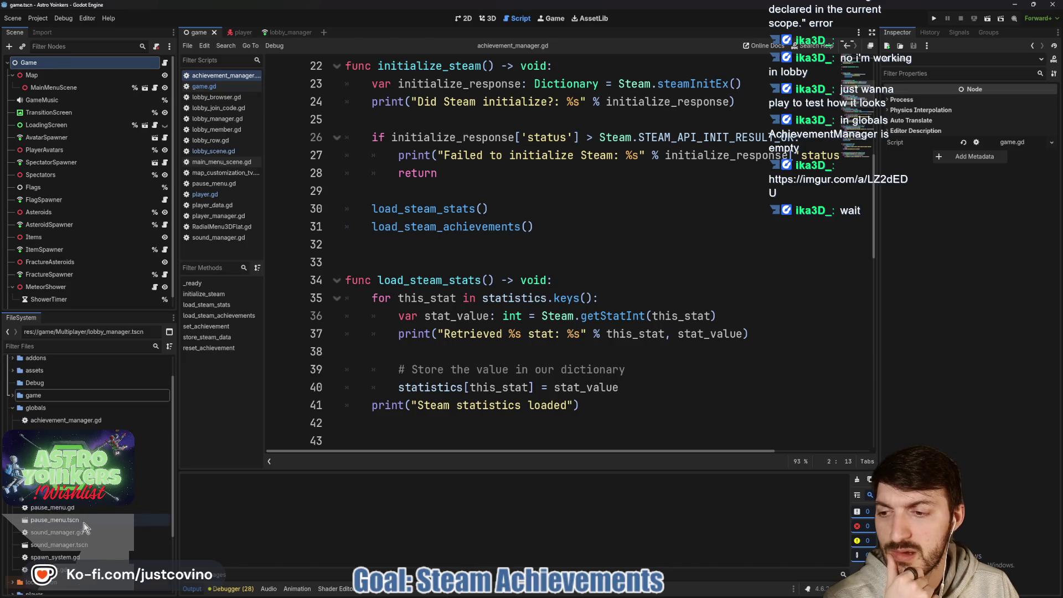
click(74, 421)
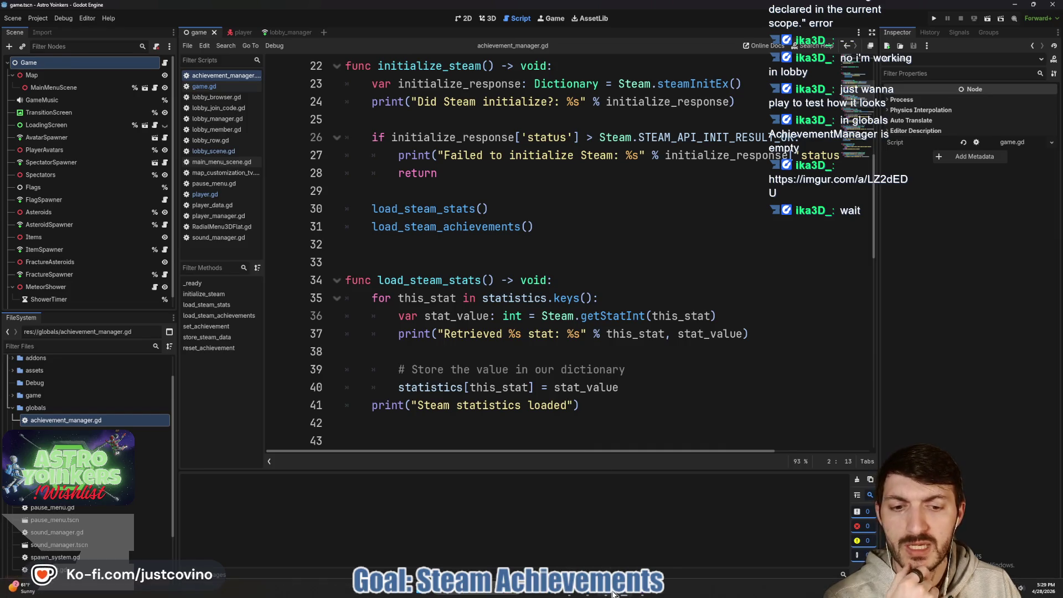
click(648, 593)
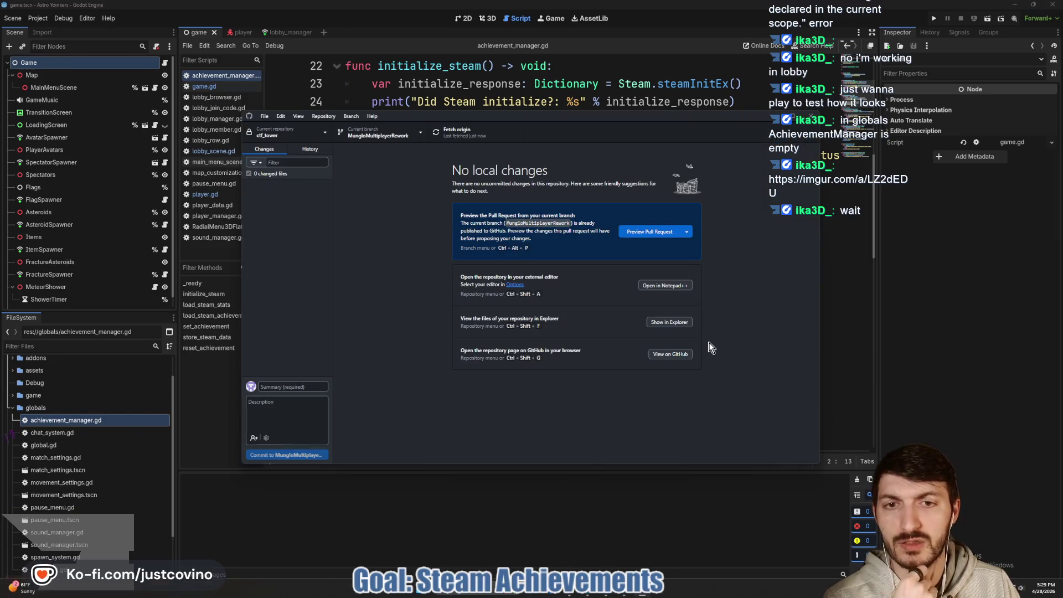
Fetch origin in GitHub Desktop, then close it to get back to the Godot script
click(466, 138)
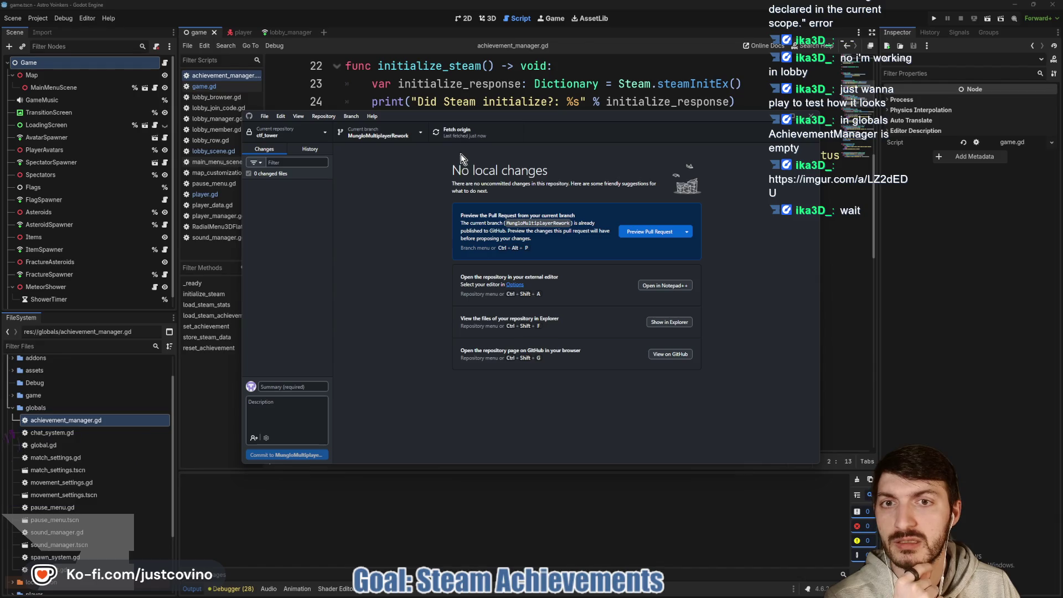
click(449, 88)
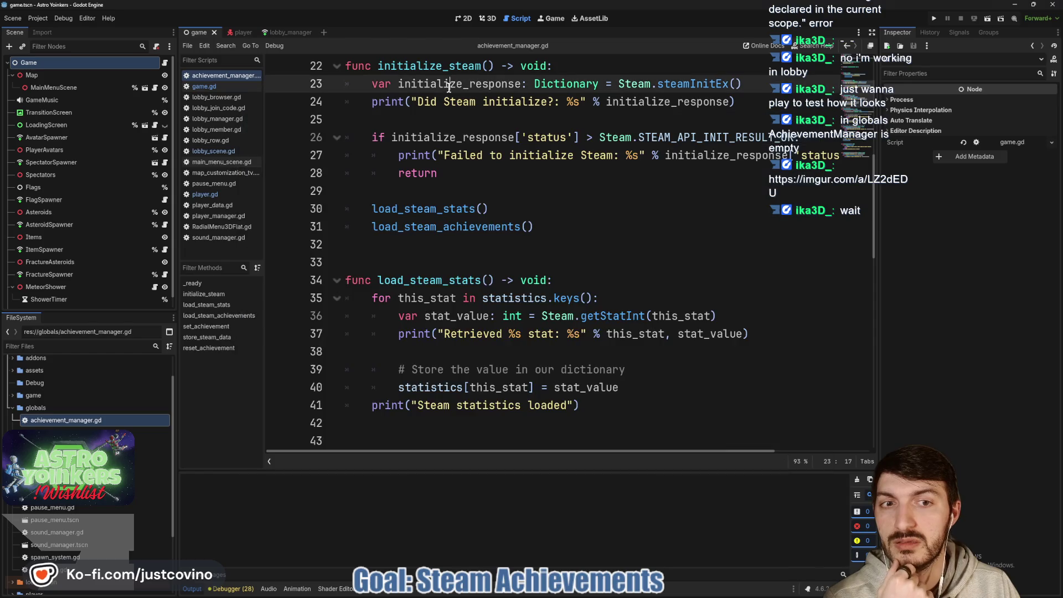
key(Down)
key(Down)
key(Down)
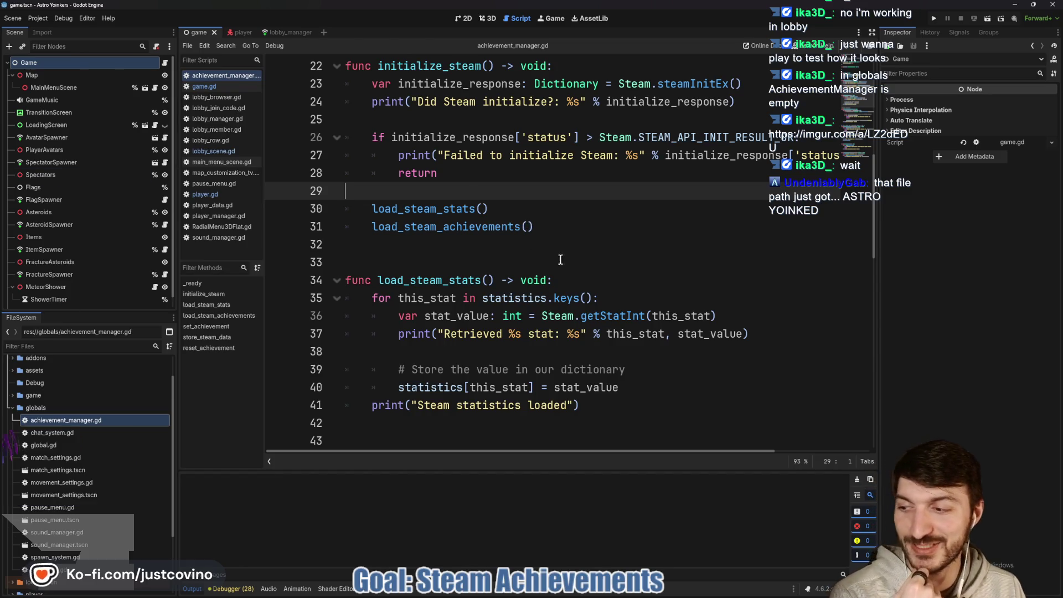
click(490, 255)
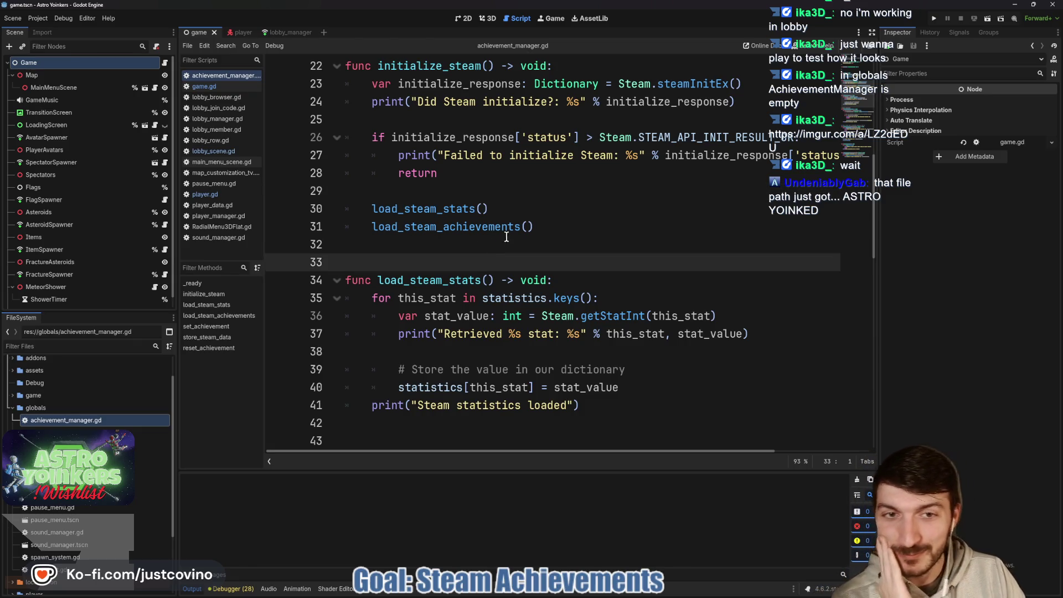
scroll(506, 236, up, 7)
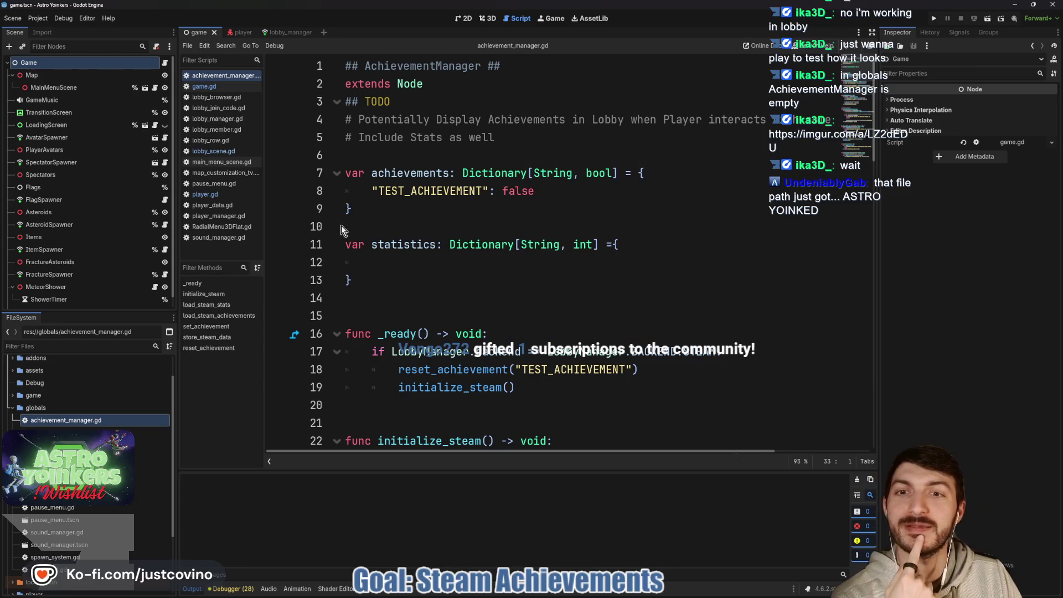
click(409, 281)
scroll(409, 282, down, 2)
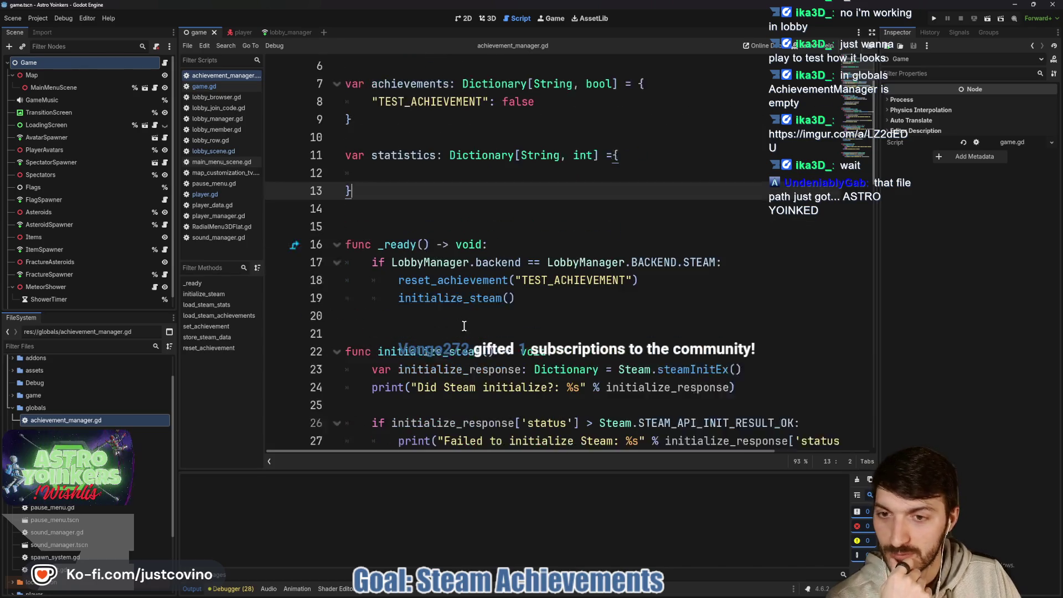
key(Down)
key(Down)
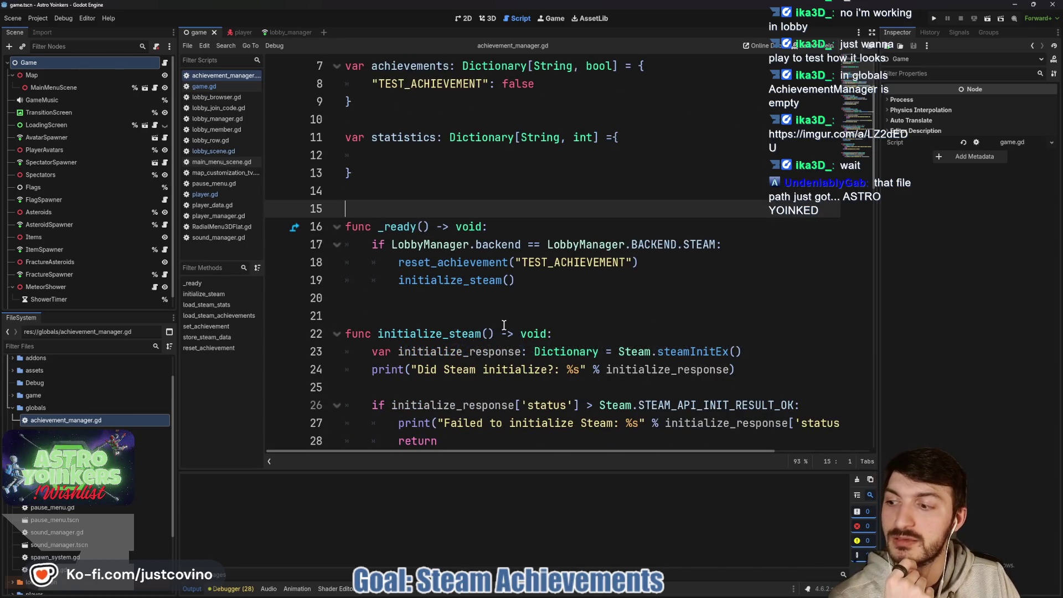
scroll(503, 324, down, 1)
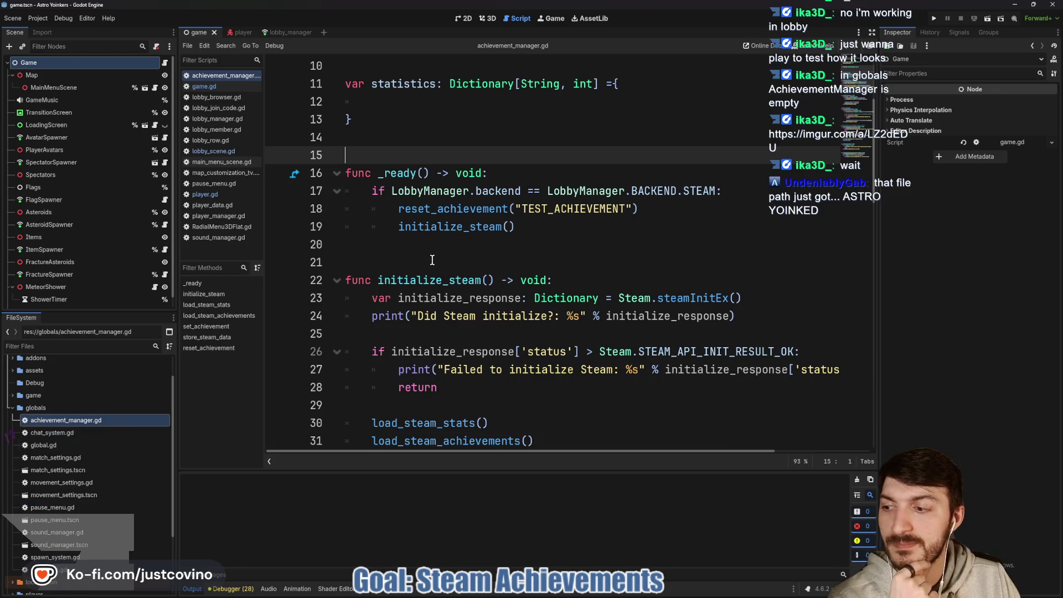
scroll(433, 259, down, 1)
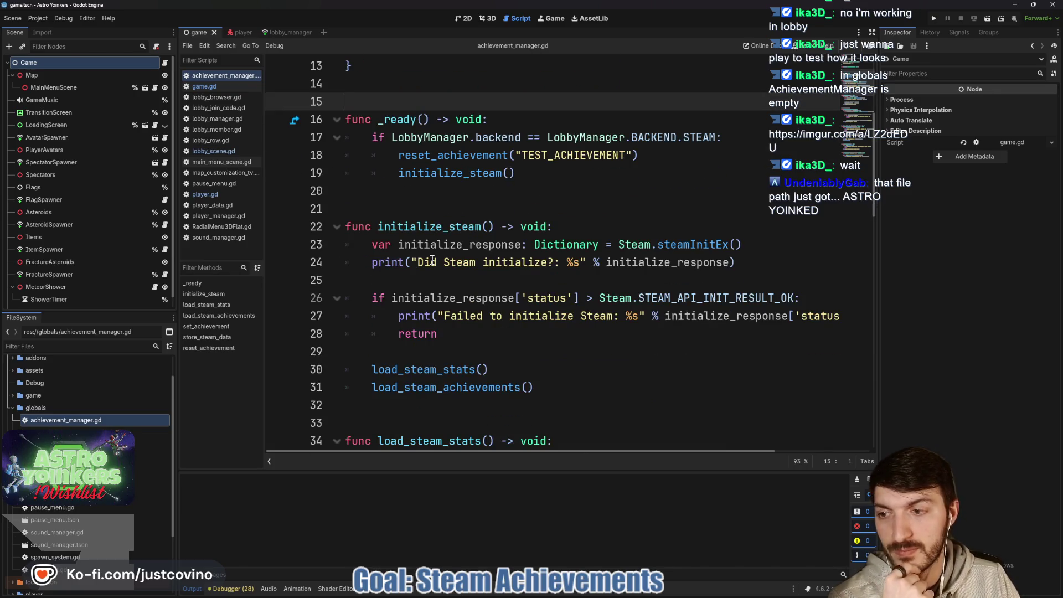
scroll(457, 214, up, 1)
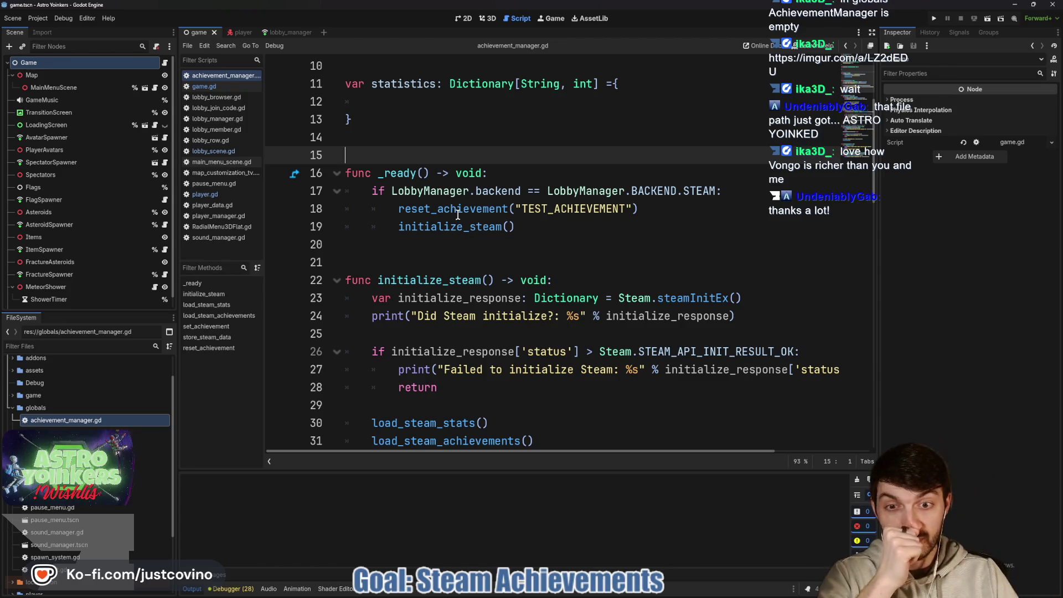
click(487, 254)
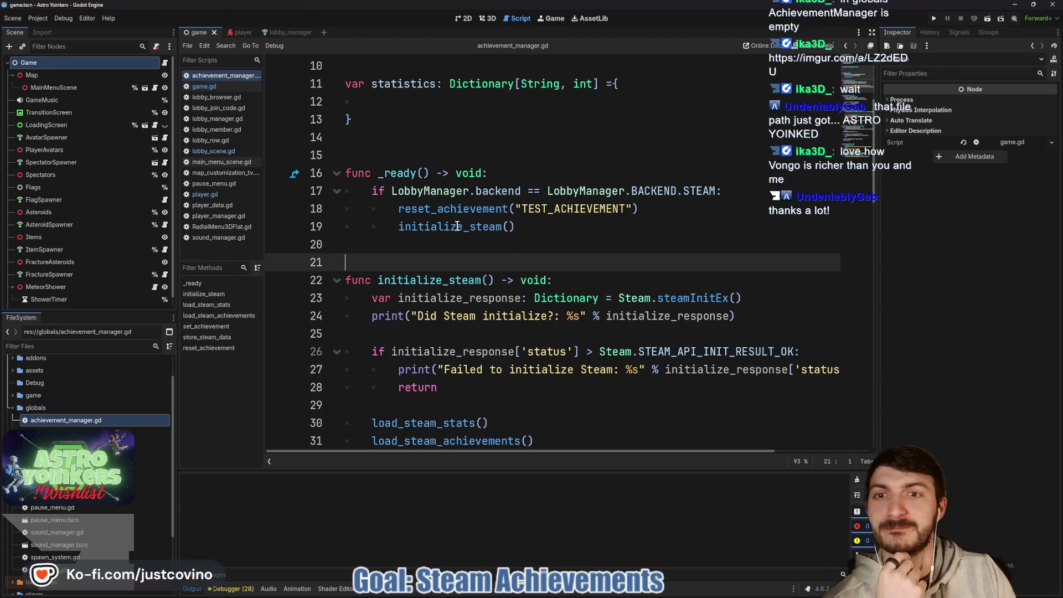
scroll(459, 226, down, 2)
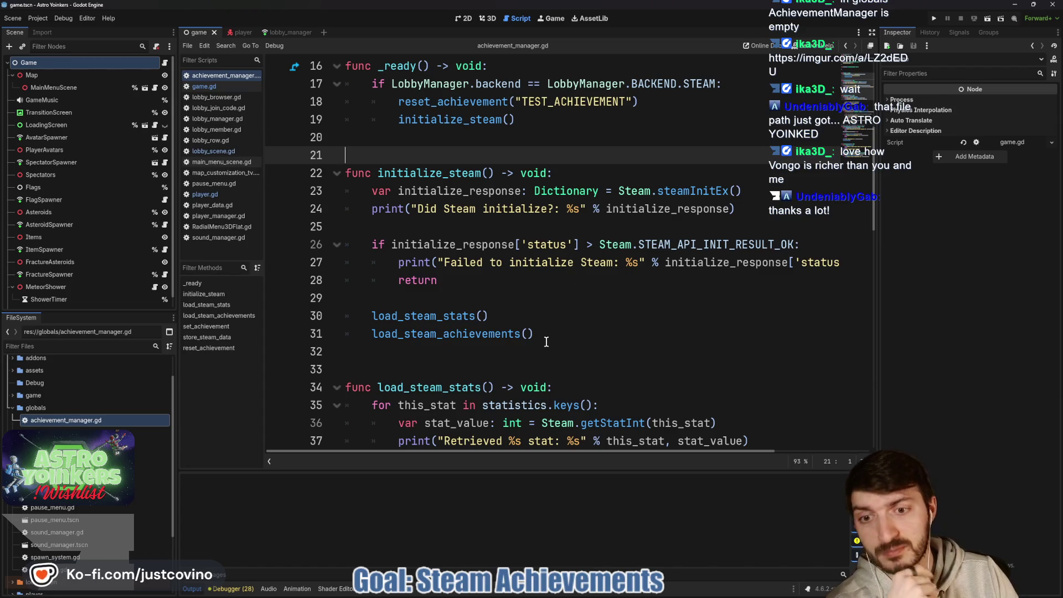
scroll(546, 341, up, 5)
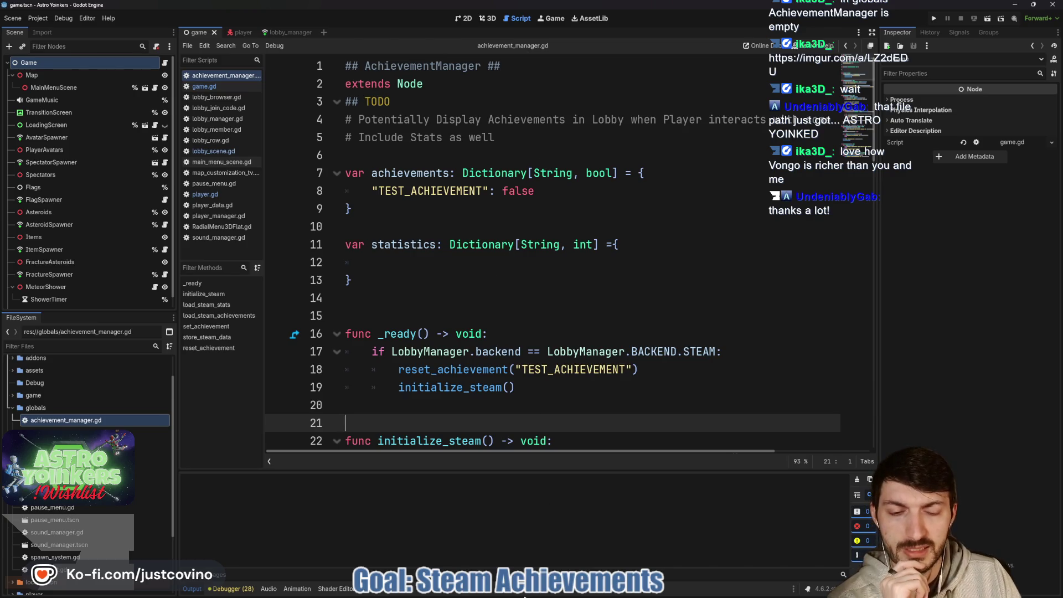
click(573, 590)
Find the tutorial's example dictionaries and initialize_steam code in the GodotSteam docs, then return to Godot
scroll(488, 323, down, 2)
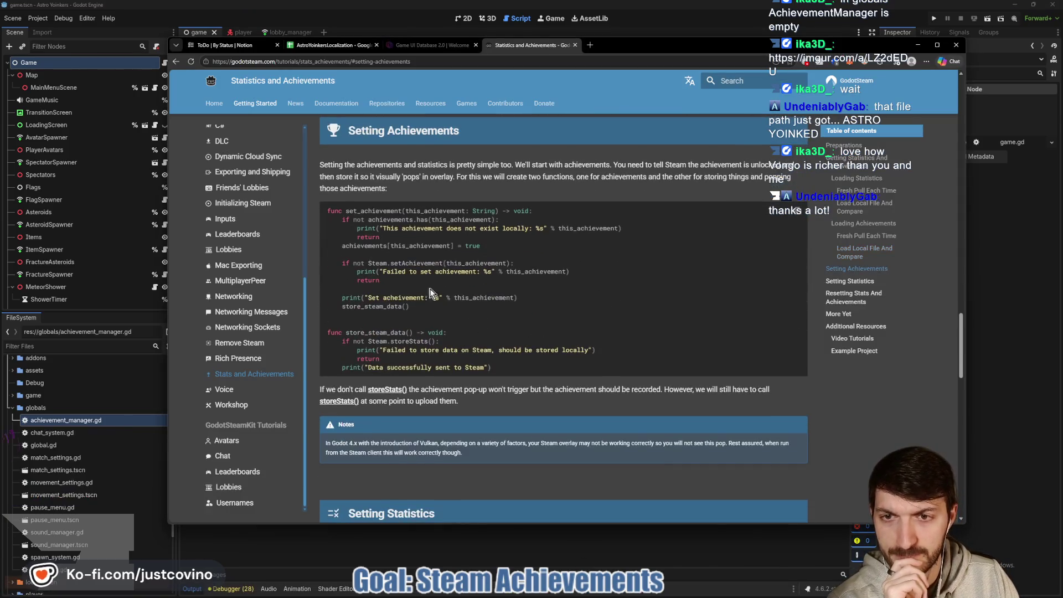
scroll(428, 256, up, 10)
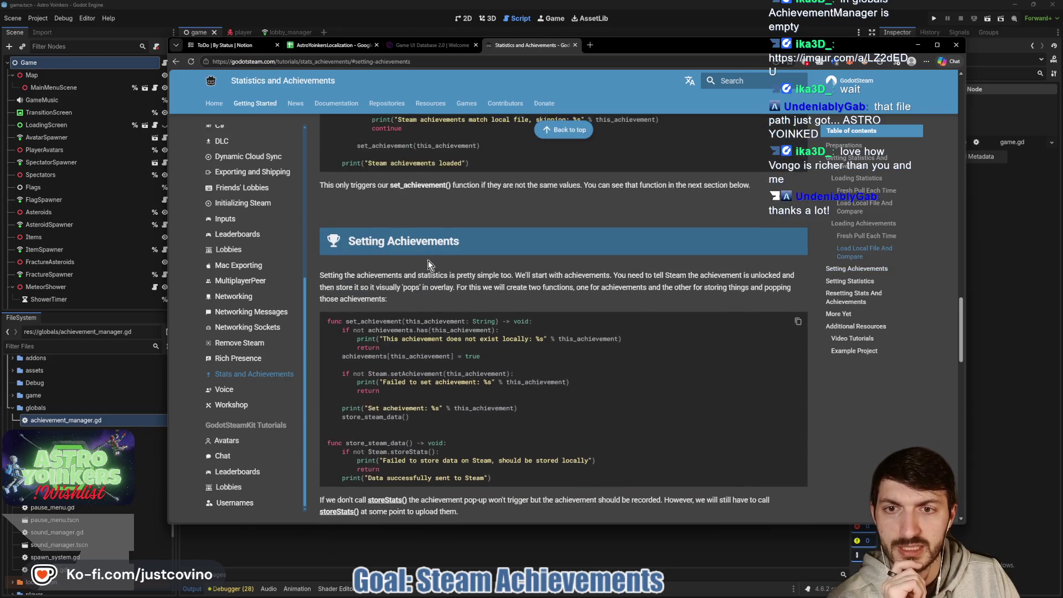
scroll(494, 330, up, 7)
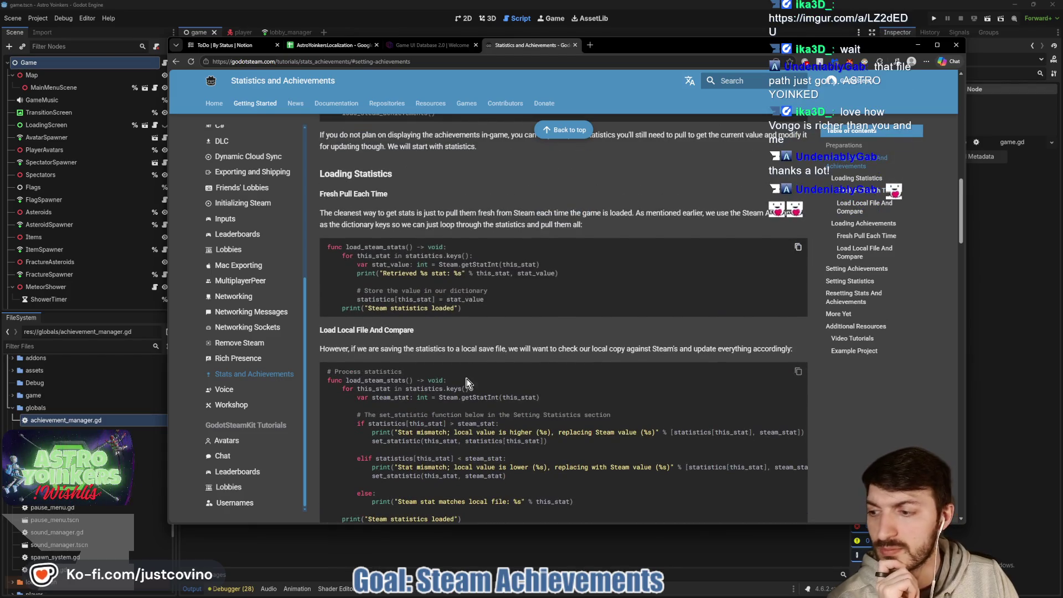
scroll(500, 345, up, 4)
scroll(490, 375, up, 4)
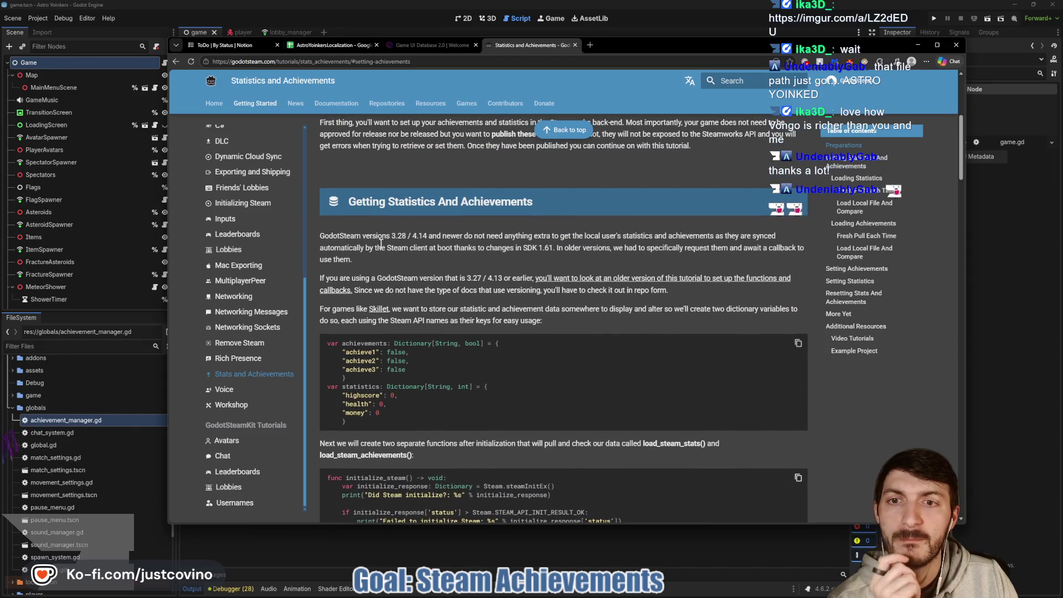
scroll(454, 293, down, 2)
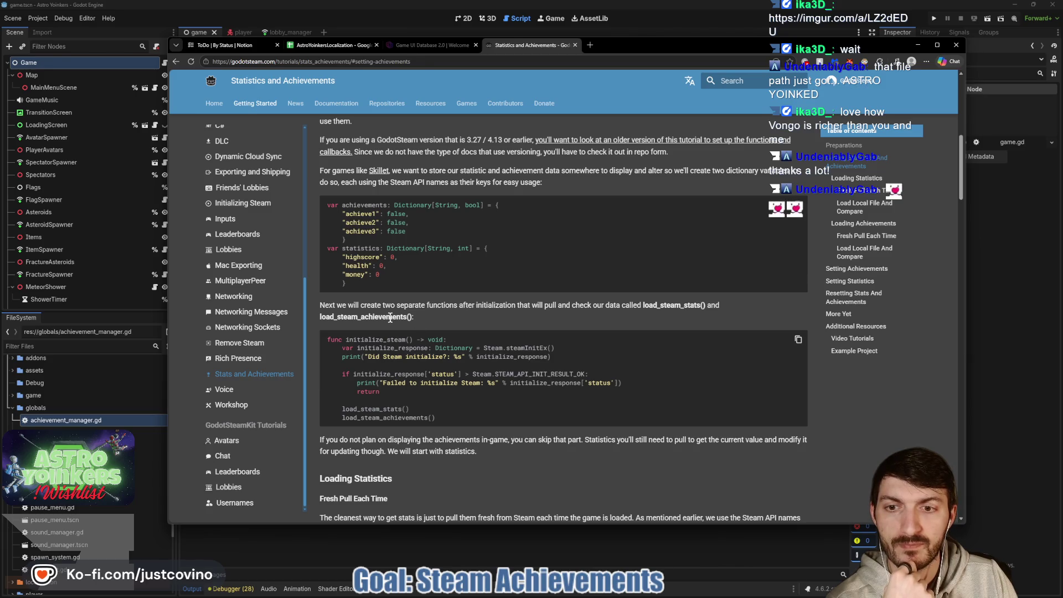
click(1008, 318)
scroll(467, 312, down, 7)
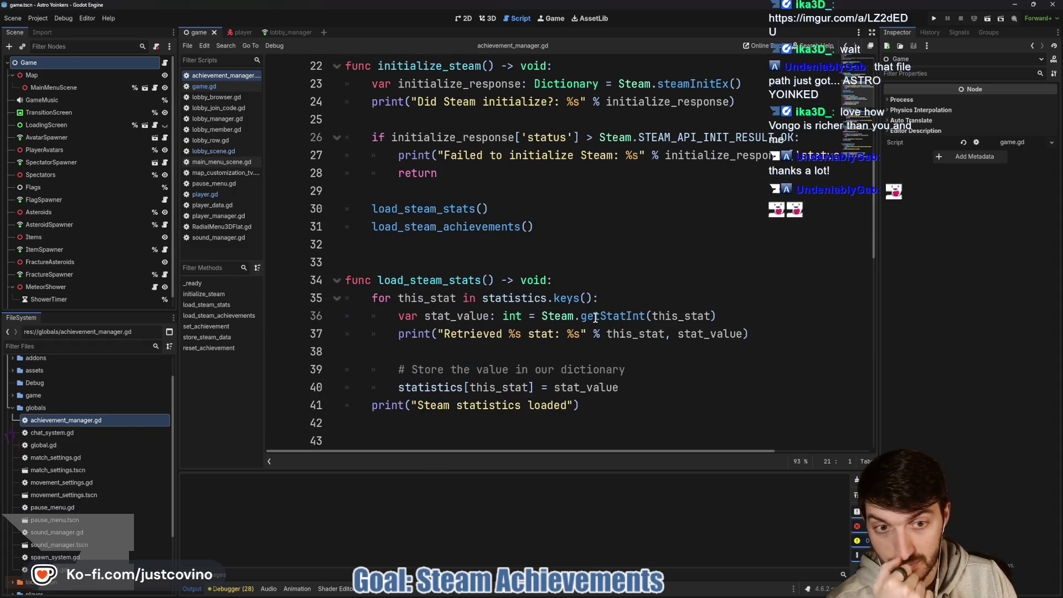
Check Steam.getStatInt's documentation, place the caret on blank line 32, and switch to Twitch chat
mouse_move(596, 318)
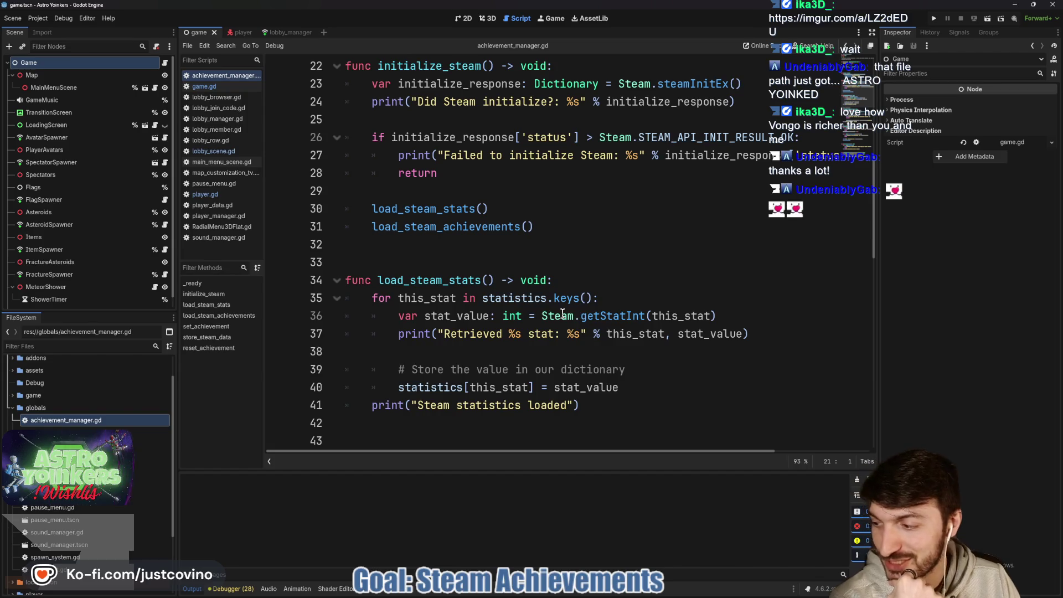
mouse_move(563, 313)
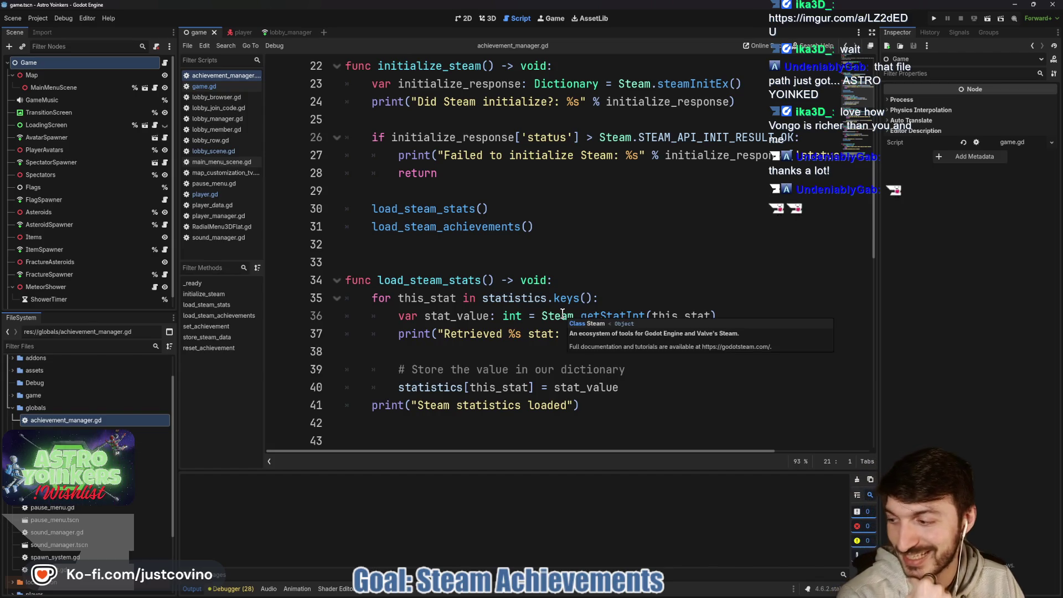
click(525, 252)
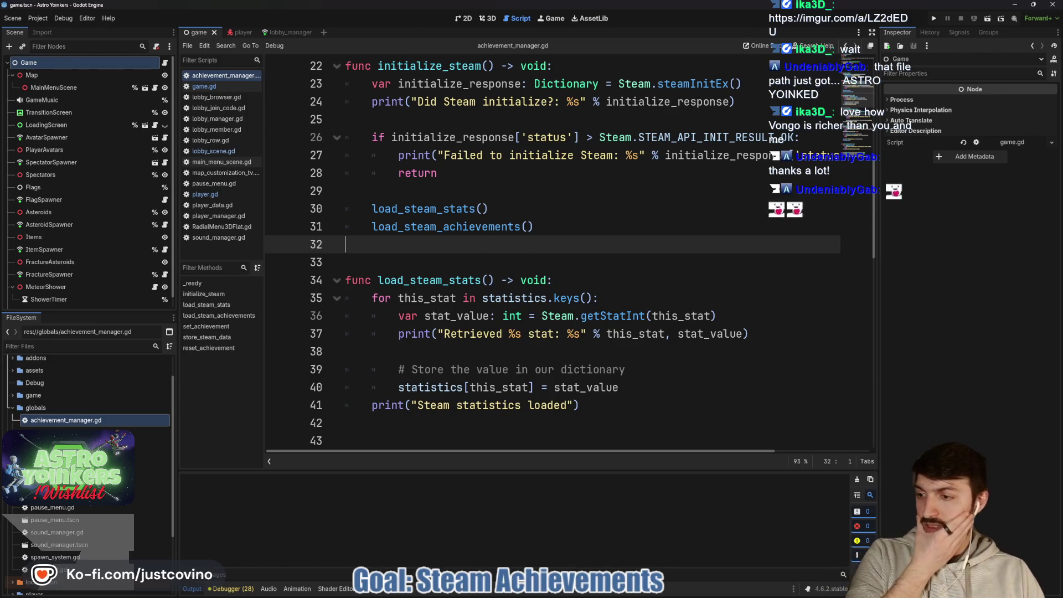
key(alt+Tab)
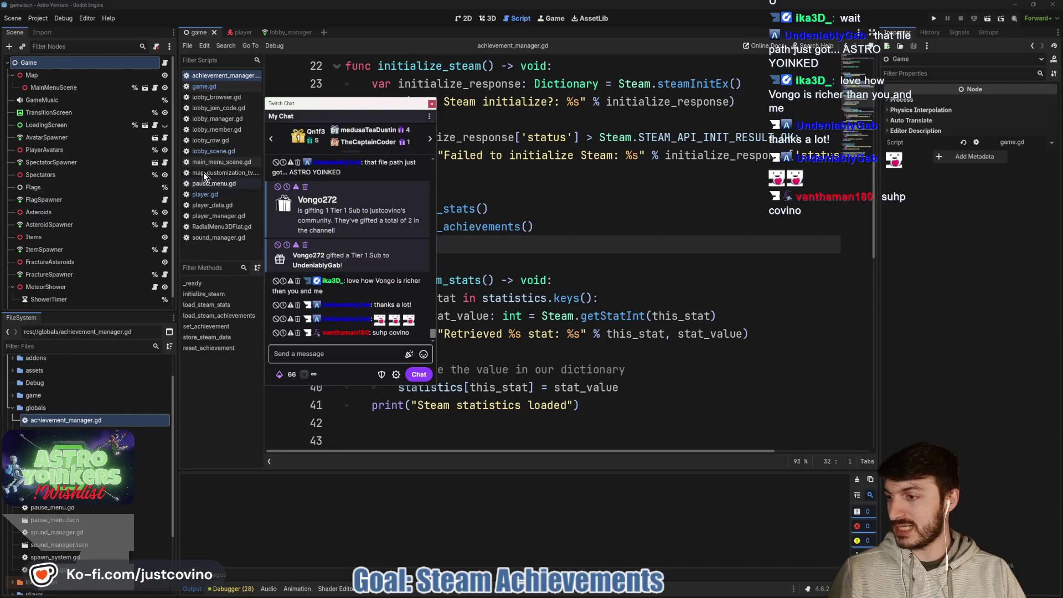
Drag the Twitch chat popout left to read it, then return to the end of line 31
mouse_move(343, 106)
mouse_down()
mouse_move(136, 106)
mouse_move(0, 133)
mouse_up()
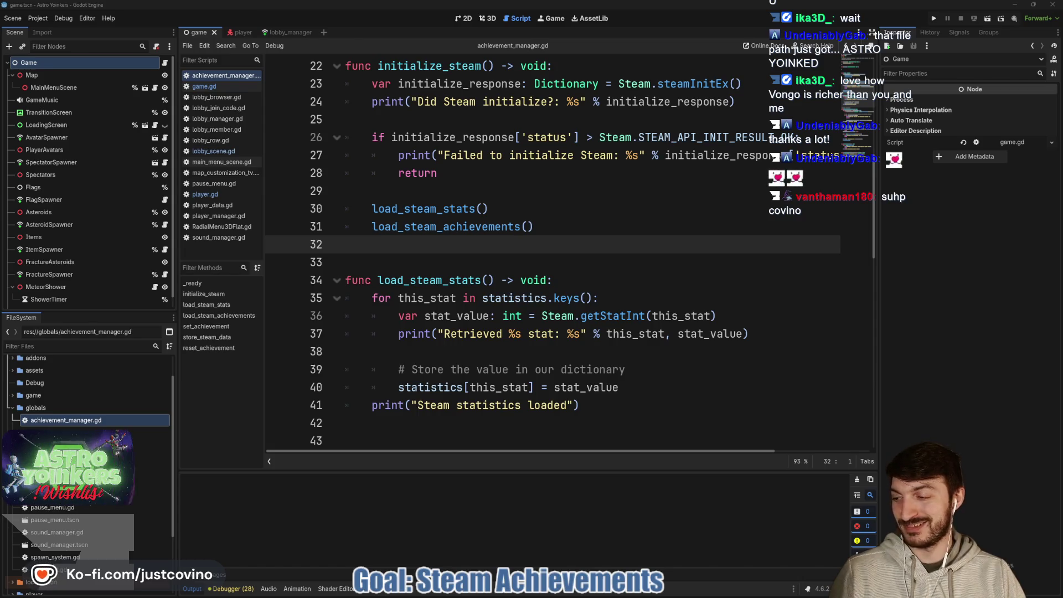
click(567, 228)
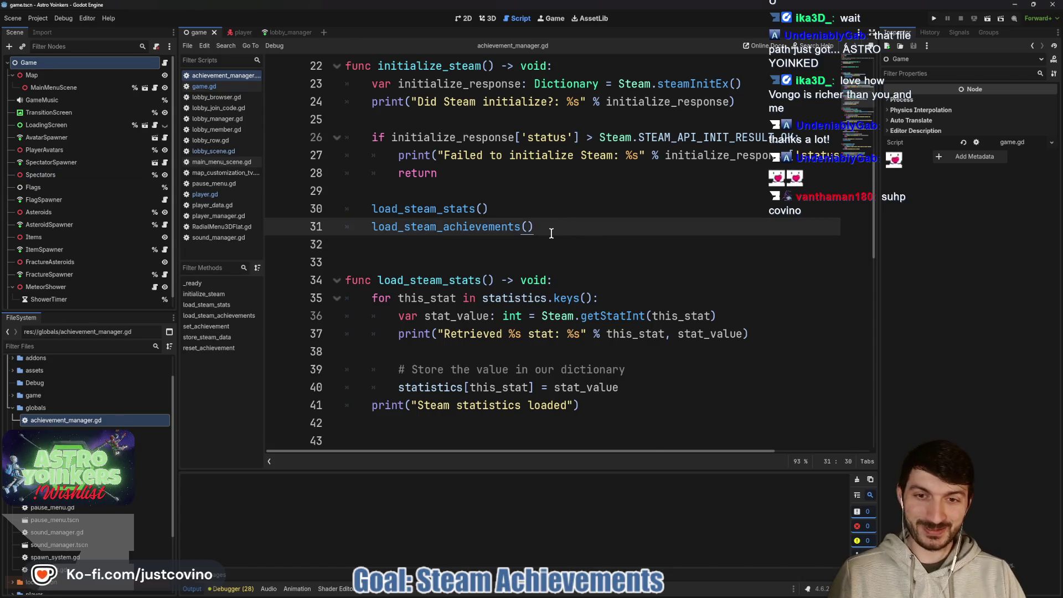
scroll(551, 233, up, 5)
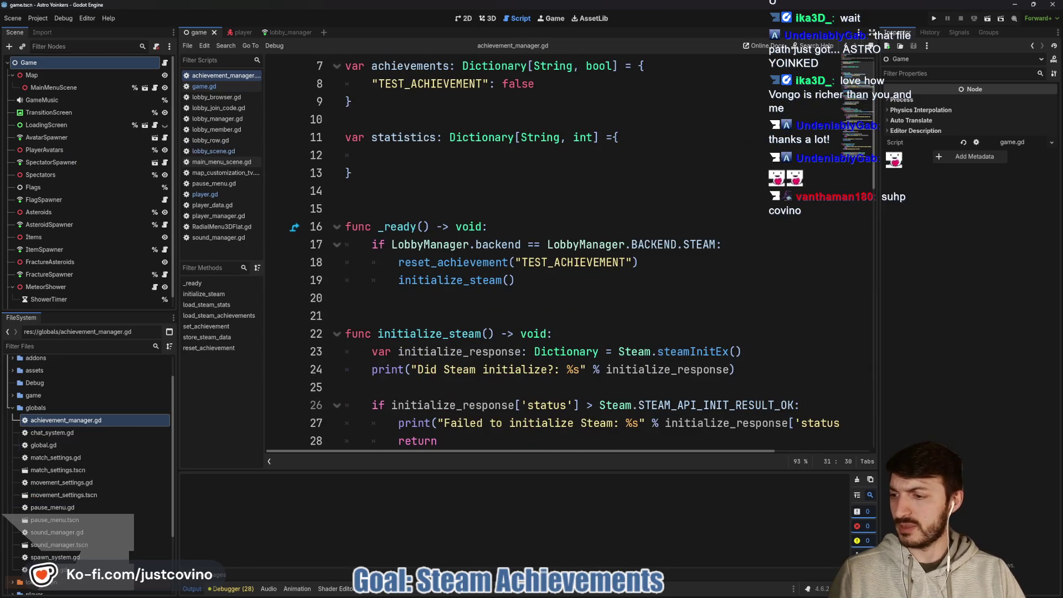
click(420, 160)
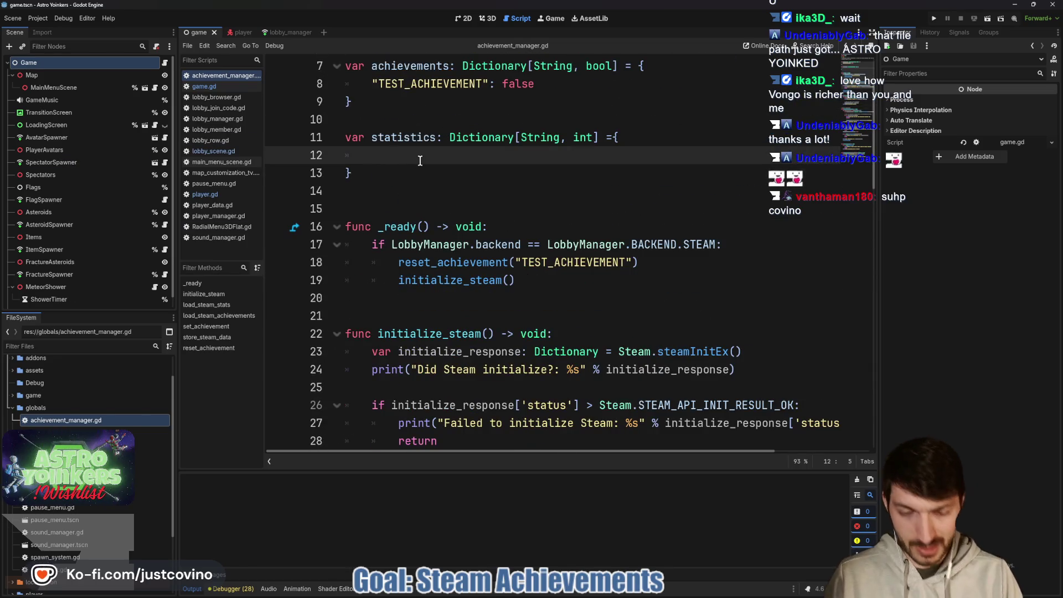
text(")
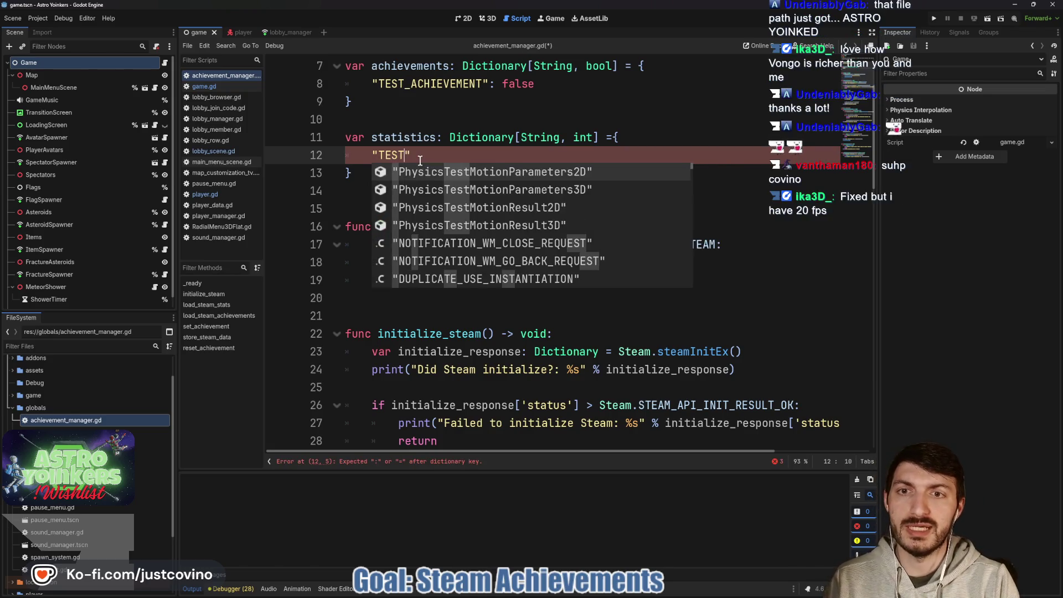
text(TEST_STAT")
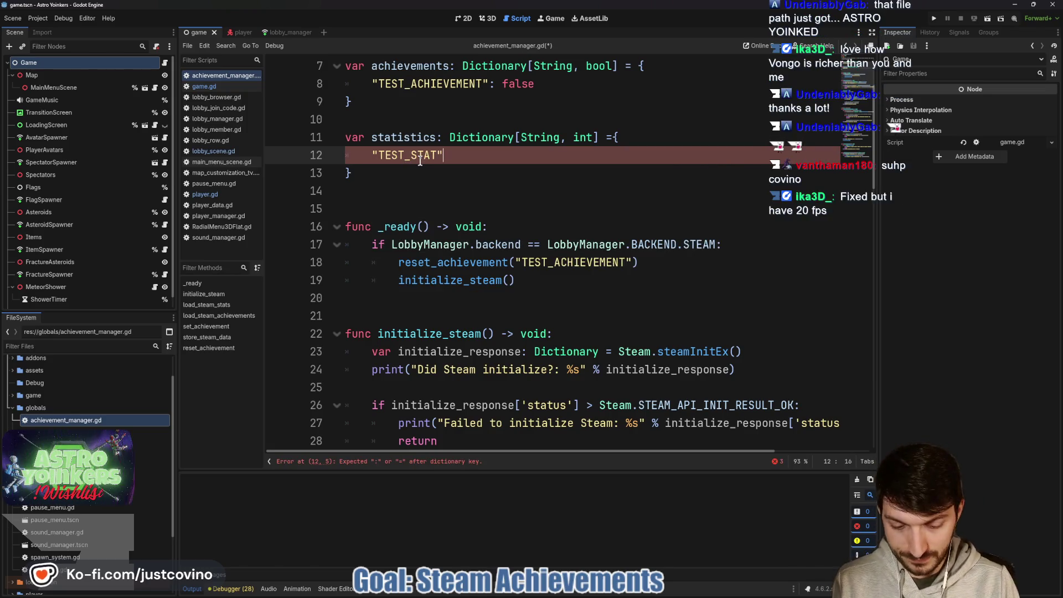
text(: 0)
click(444, 183)
key(ctrl+s)
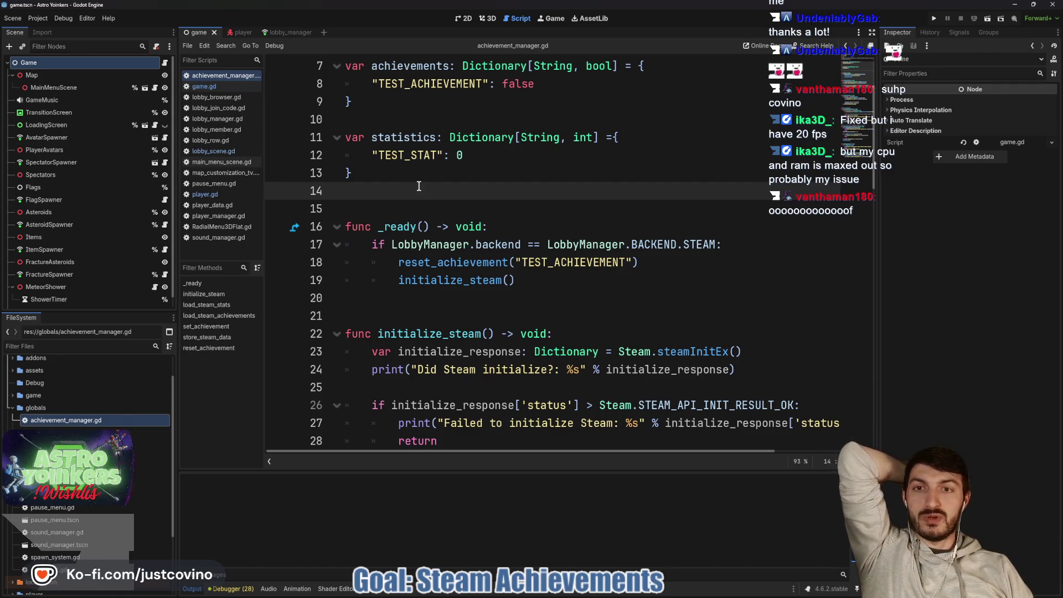
scroll(421, 188, down, 6)
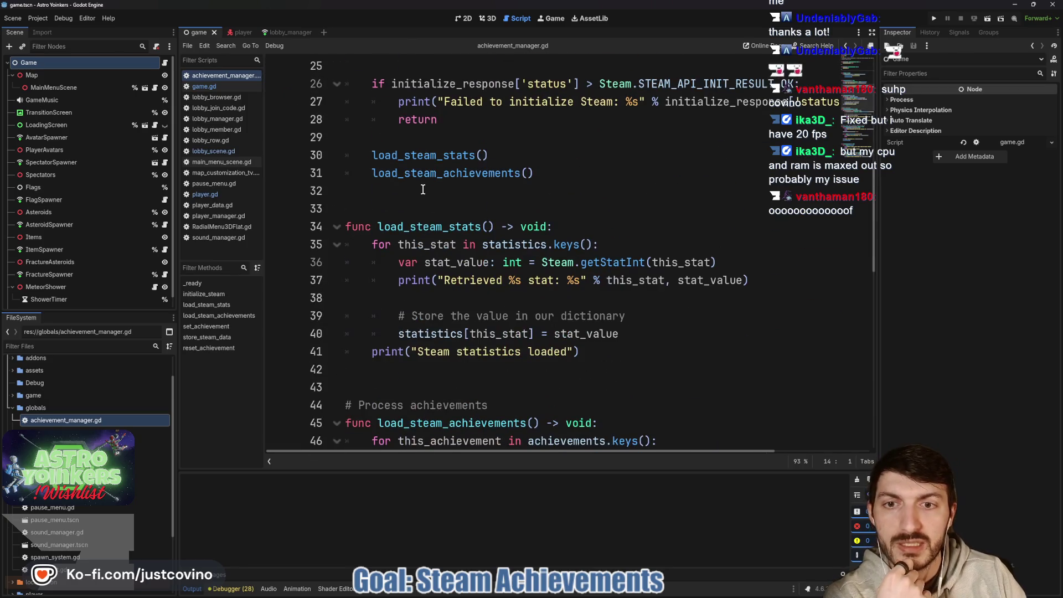
scroll(422, 190, down, 8)
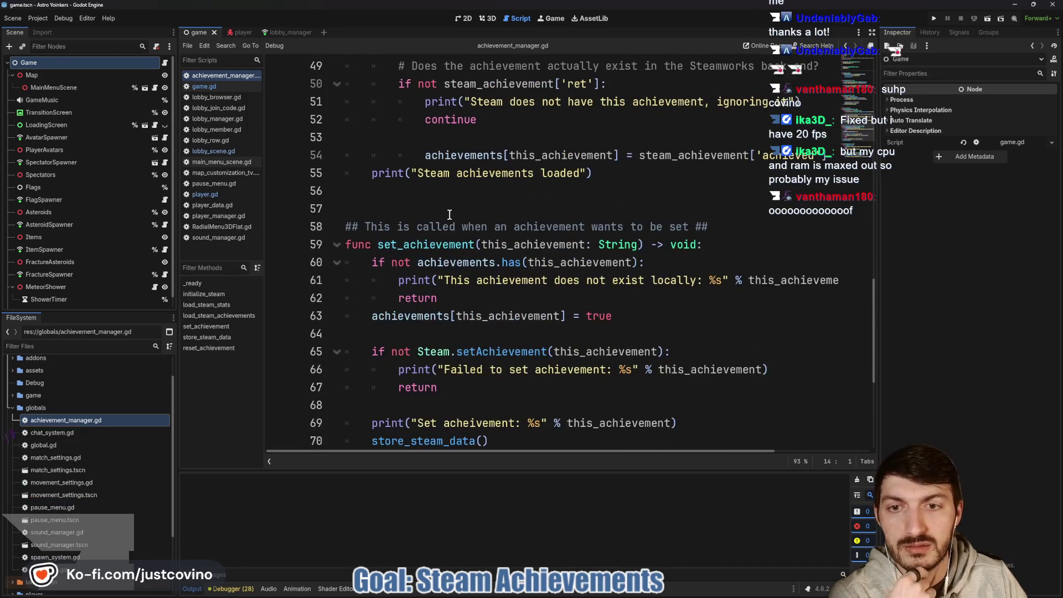
scroll(447, 218, down, 4)
scroll(444, 230, down, 1)
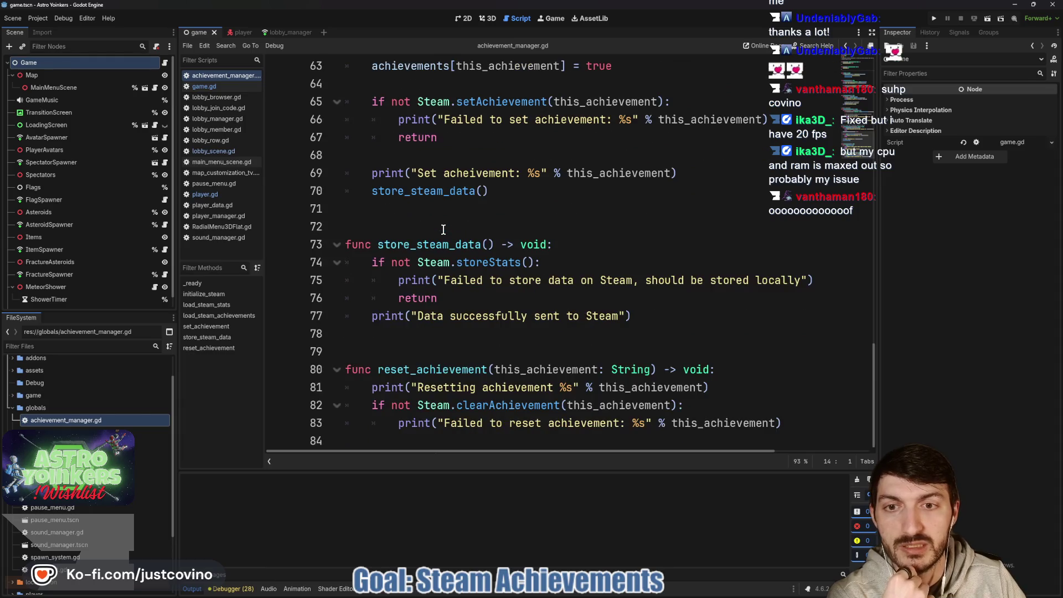
mouse_move(534, 593)
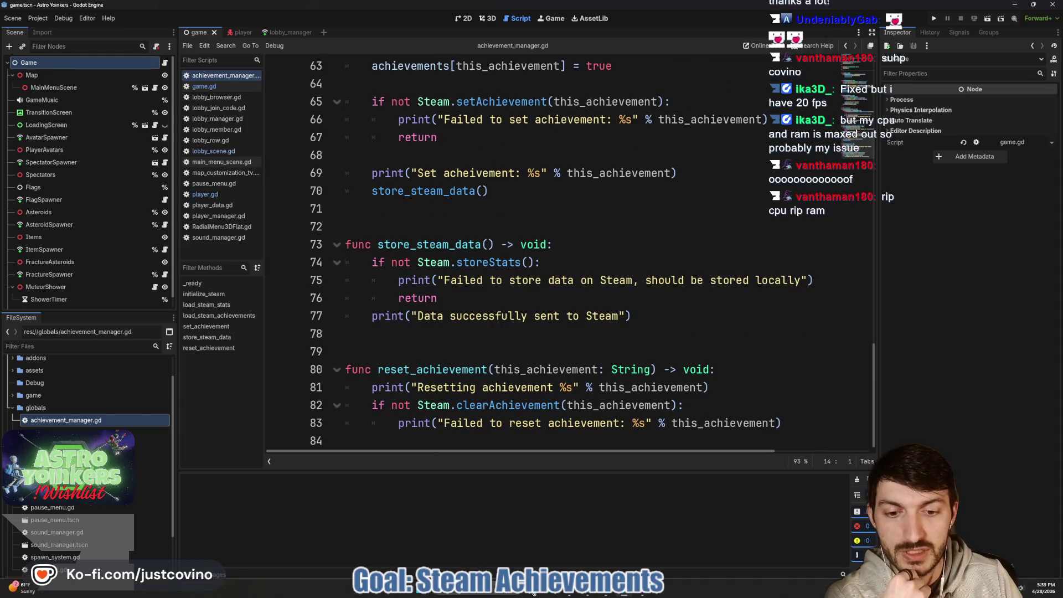
click(570, 593)
Scroll the docs to Setting Statistics, copy the set_statistic example code, and return to Godot
scroll(436, 304, up, 2)
scroll(436, 305, down, 4)
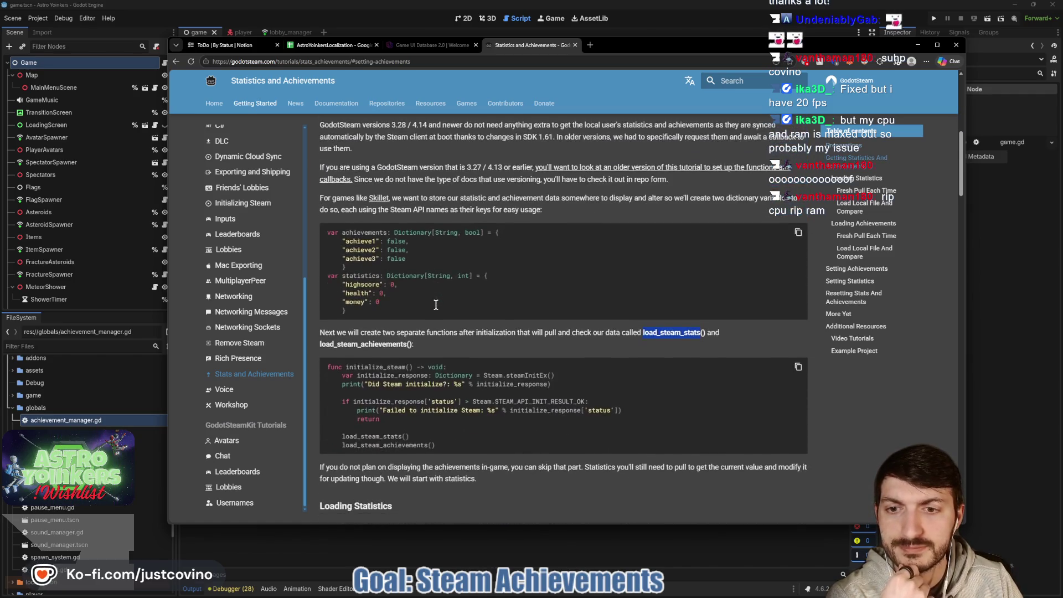
scroll(436, 306, down, 1)
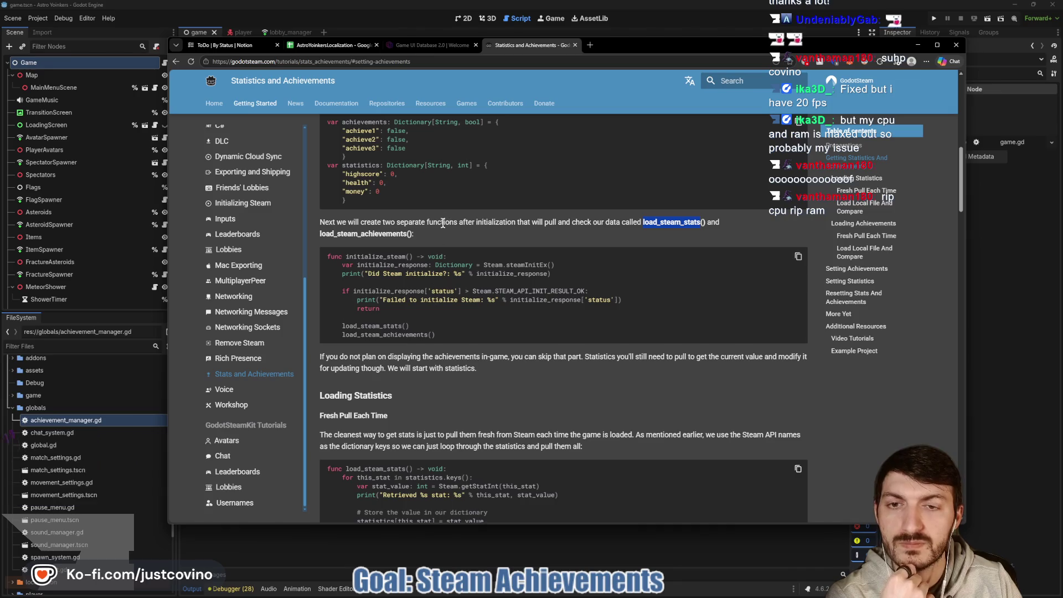
scroll(401, 275, down, 1)
scroll(401, 275, down, 4)
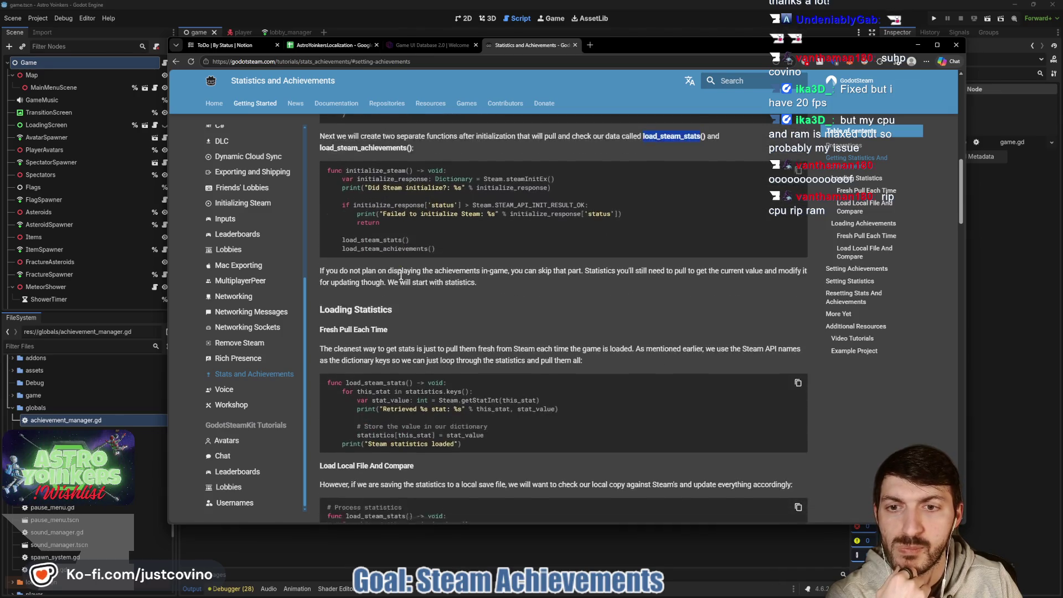
scroll(457, 241, down, 1)
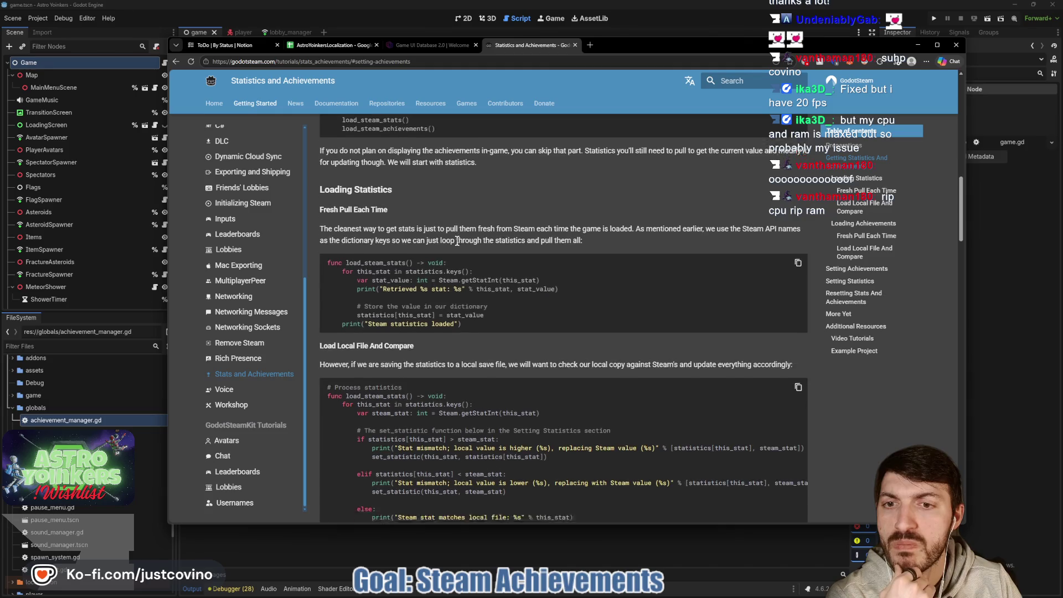
scroll(458, 241, down, 2)
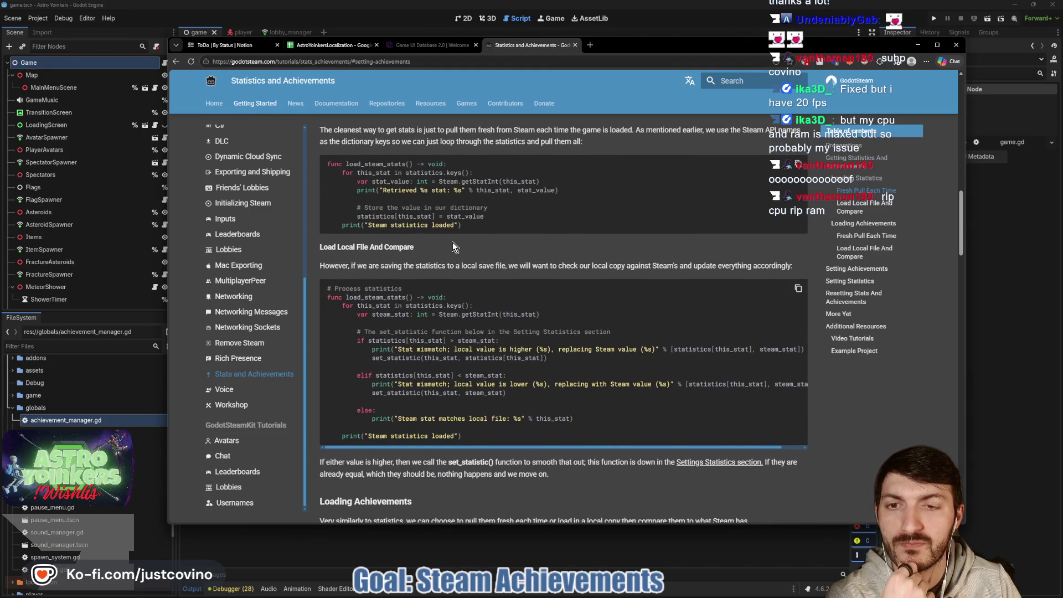
scroll(451, 244, down, 2)
scroll(447, 243, up, 1)
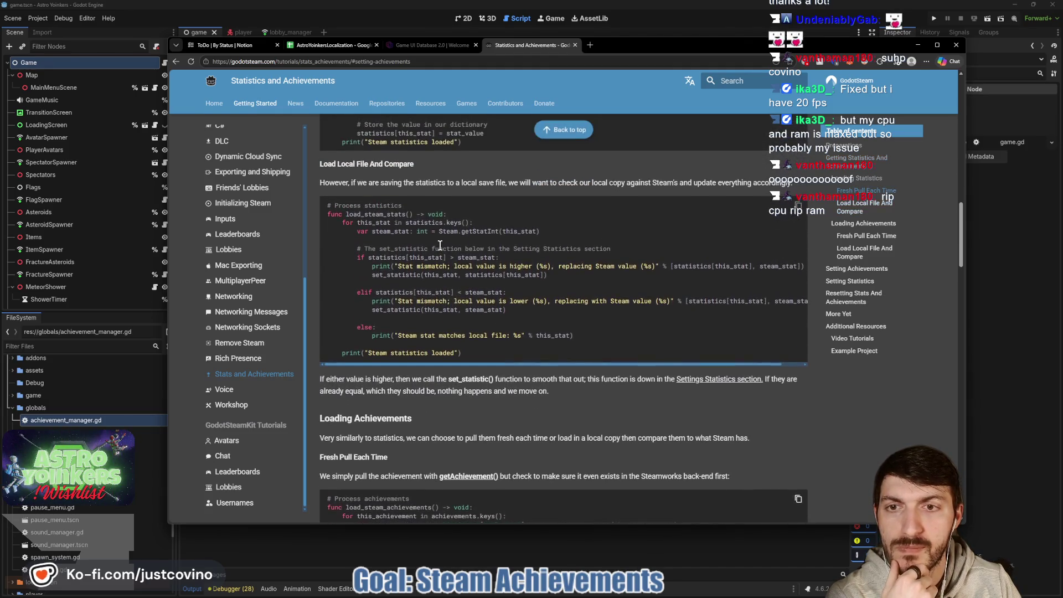
scroll(474, 249, down, 5)
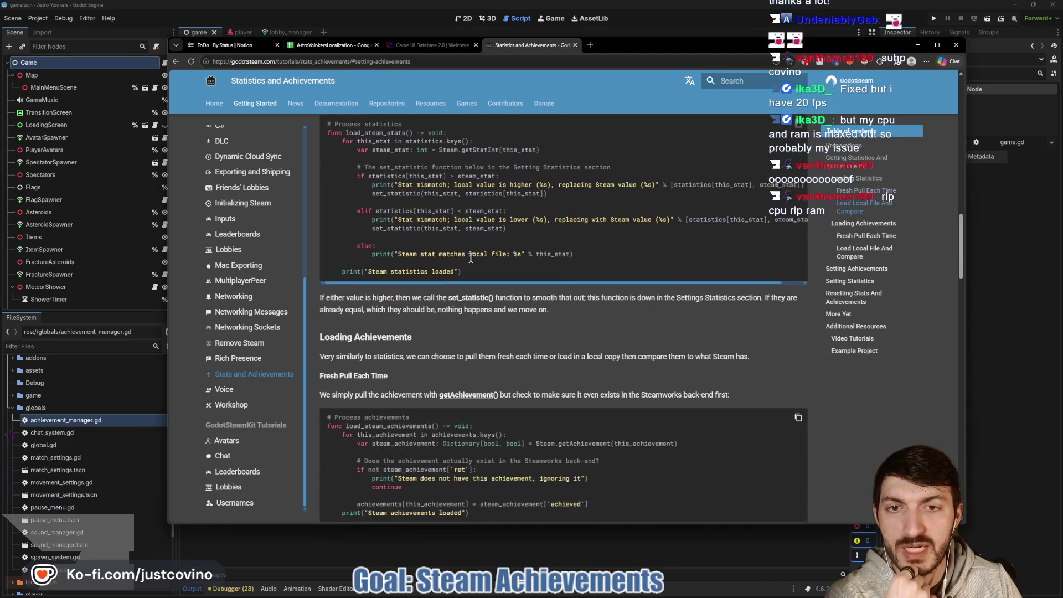
scroll(467, 258, down, 4)
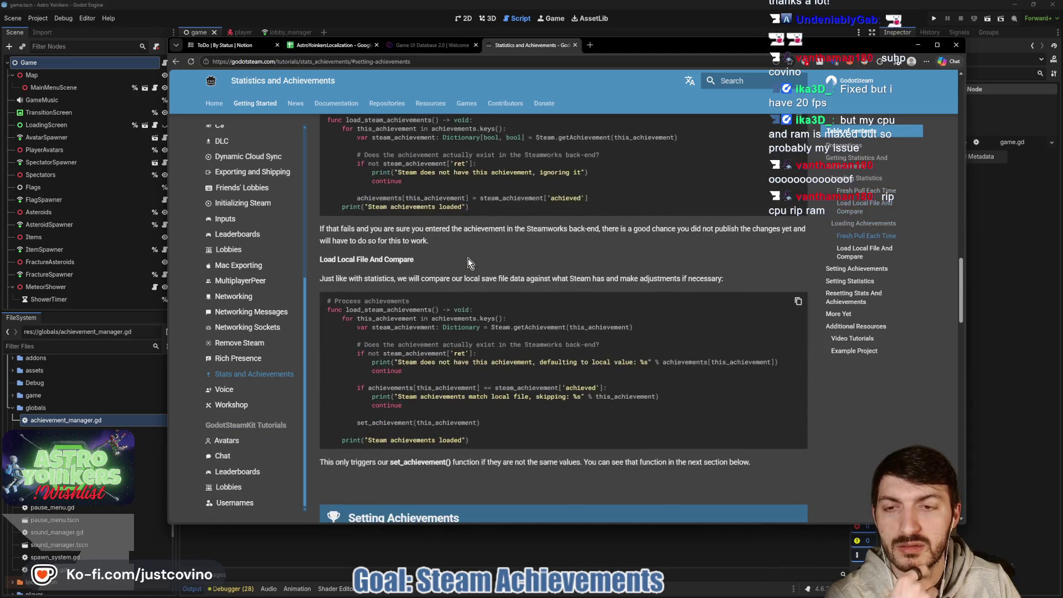
scroll(467, 260, down, 7)
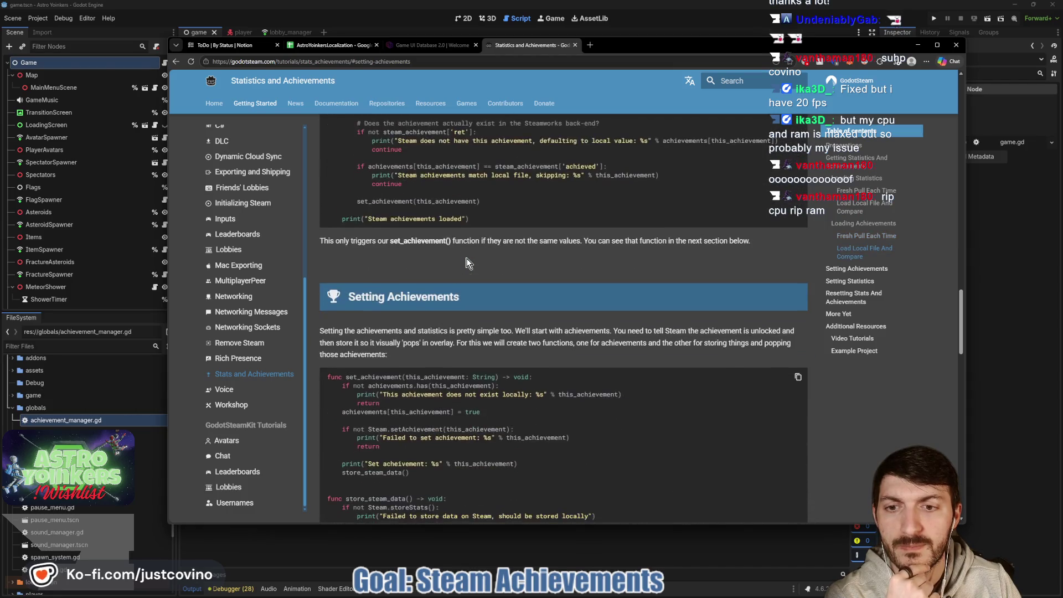
scroll(463, 263, down, 2)
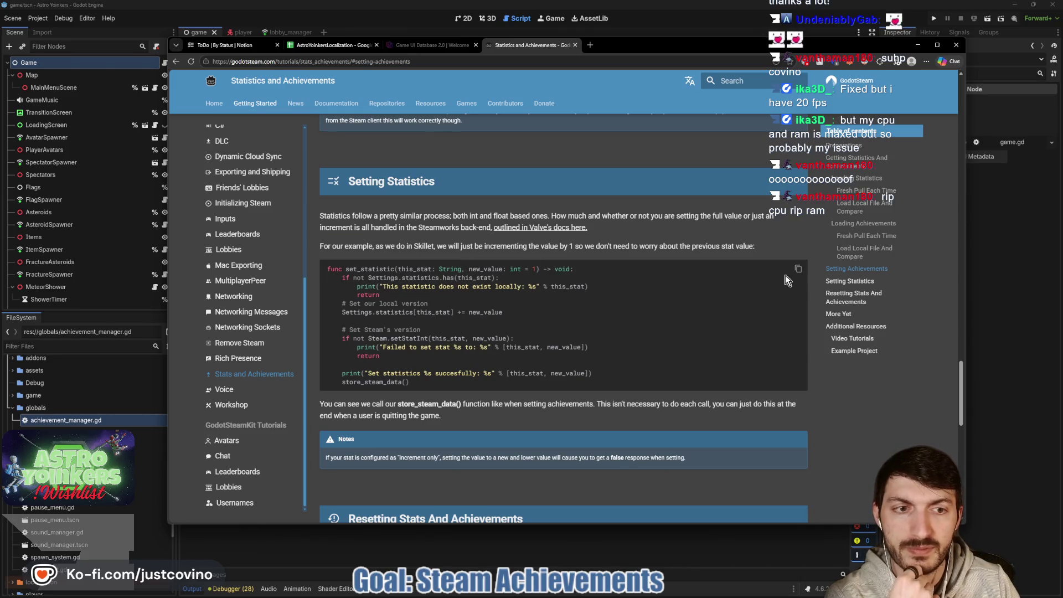
click(797, 270)
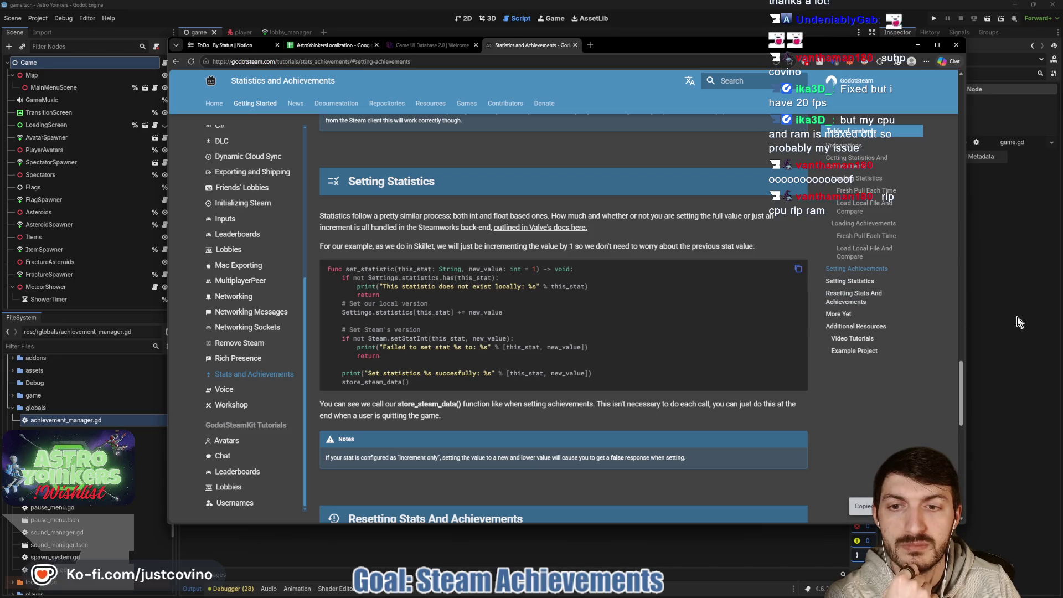
click(1019, 316)
Type '#region Achievements' on blank line 43 above the achievement loading code
scroll(565, 333, up, 6)
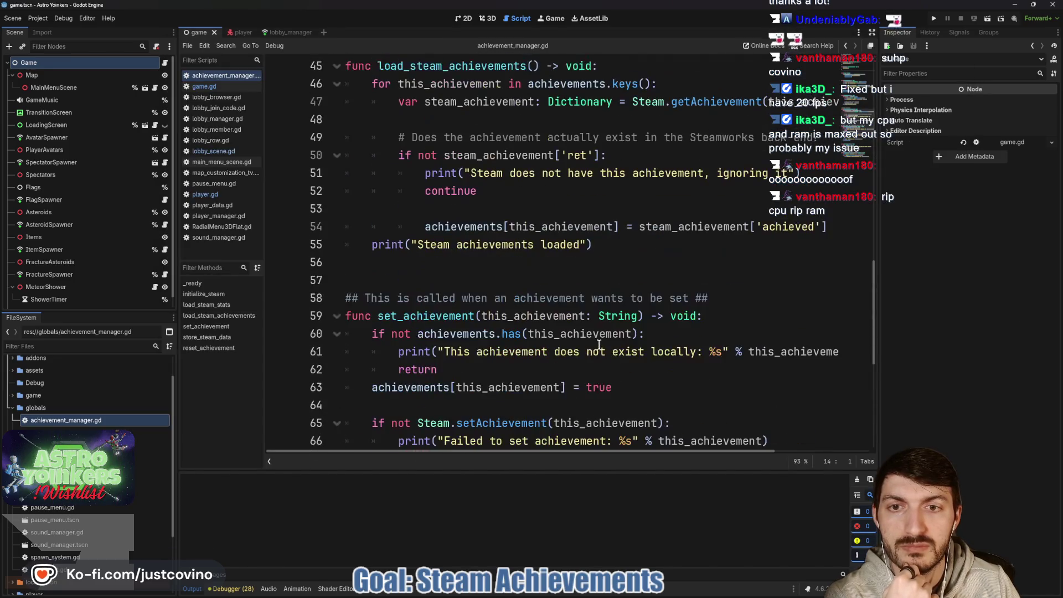
scroll(584, 344, up, 5)
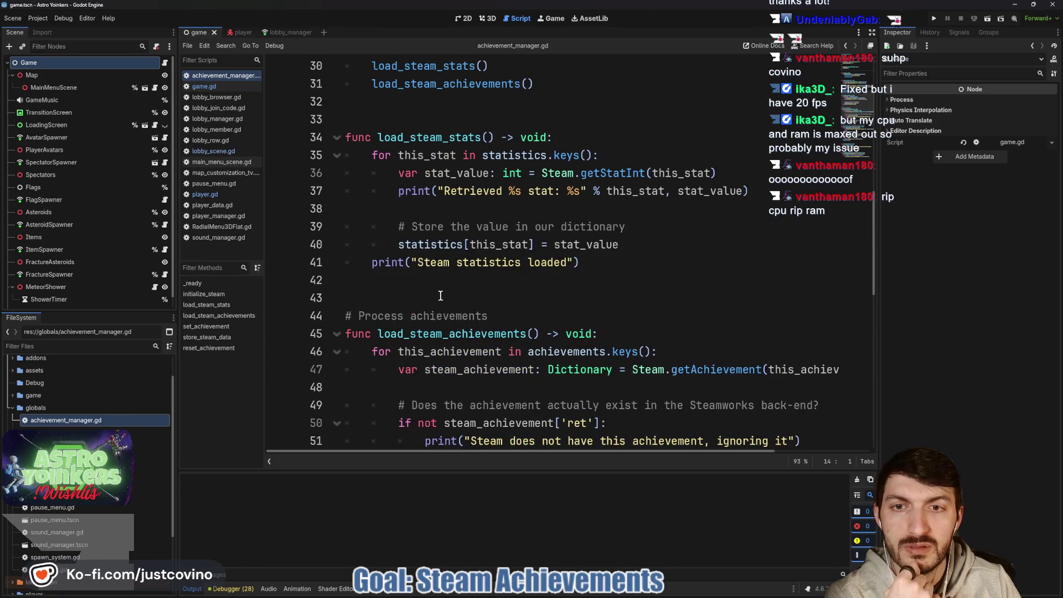
scroll(376, 298, up, 5)
scroll(377, 297, down, 2)
scroll(376, 297, down, 4)
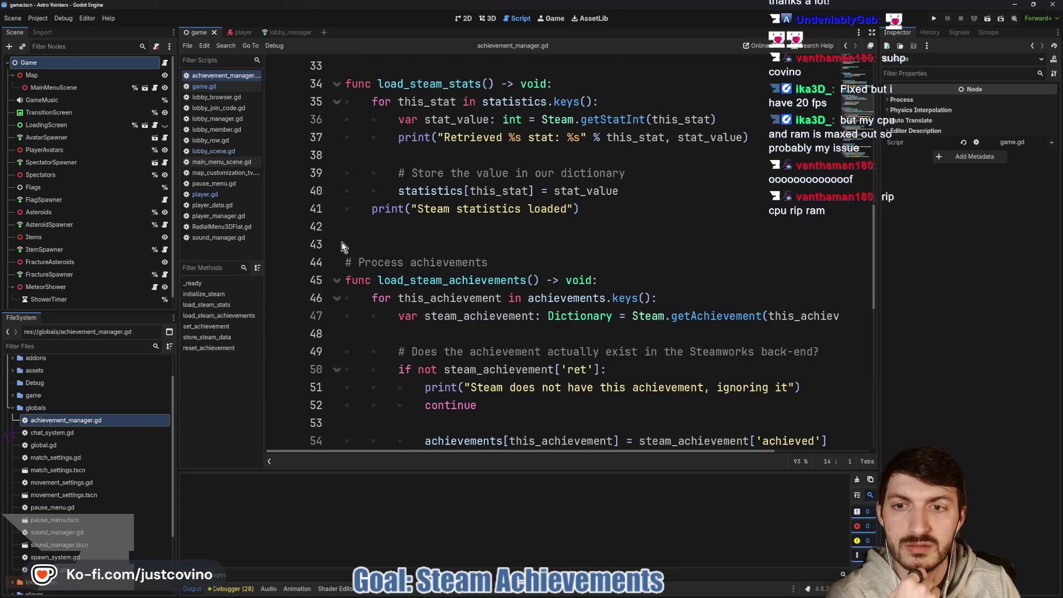
click(341, 242)
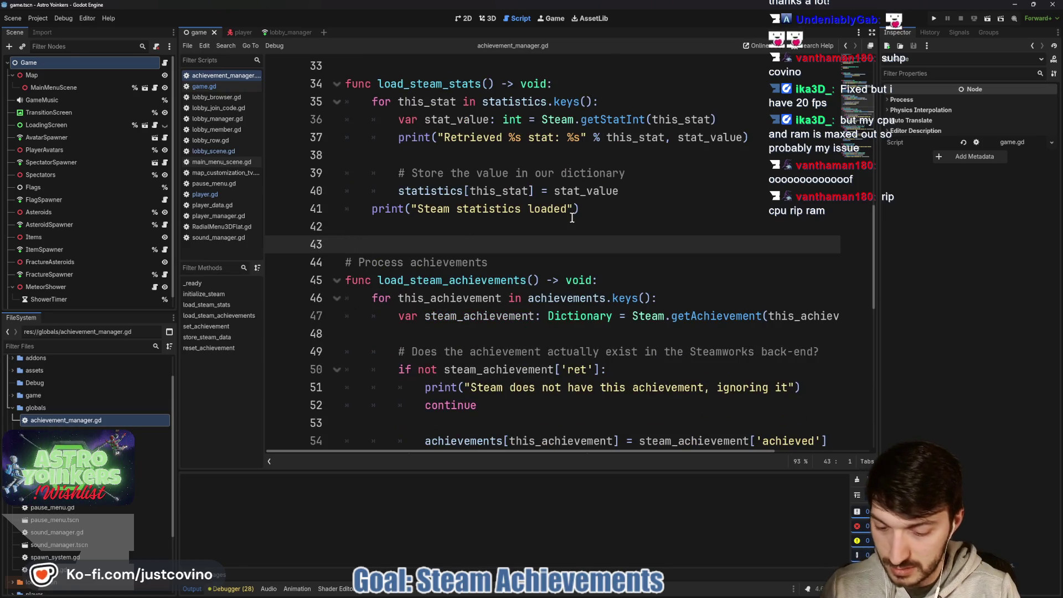
text(#region )
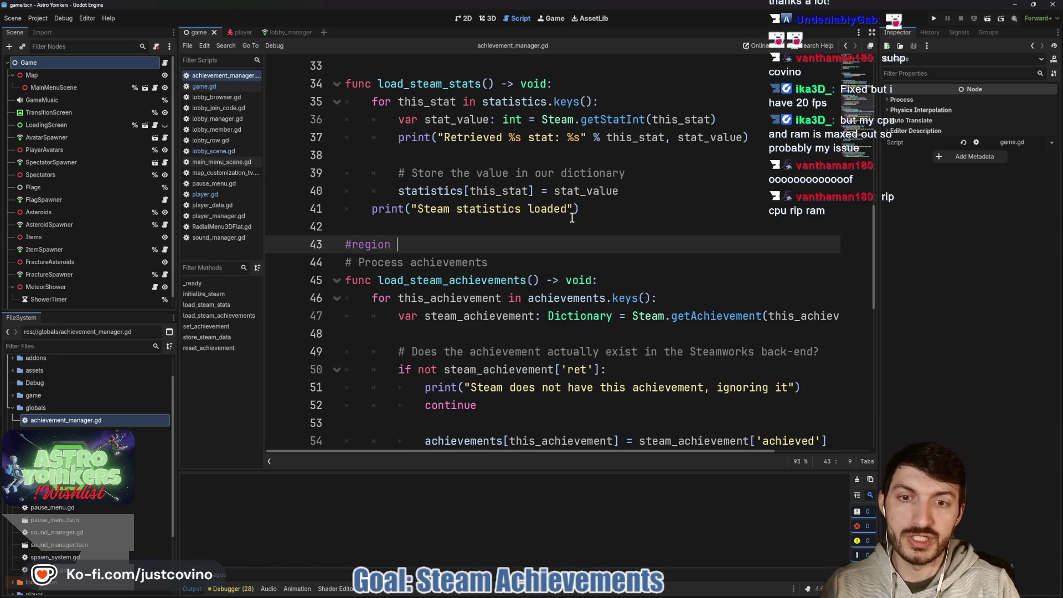
text(Achievements)
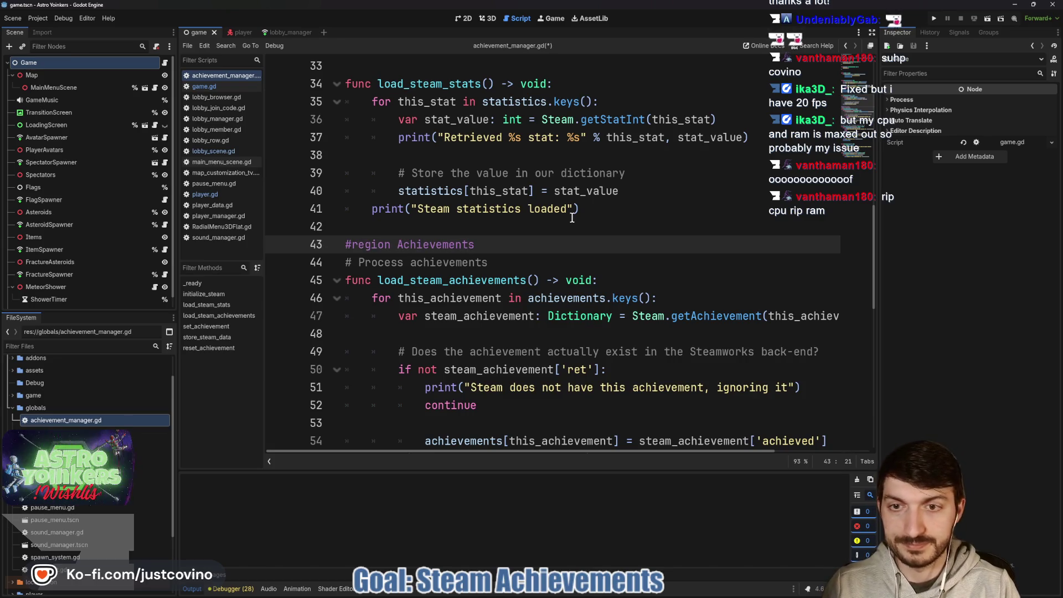
Close the Achievements region with #endregion on line 72, after set_achievement
scroll(498, 244, down, 8)
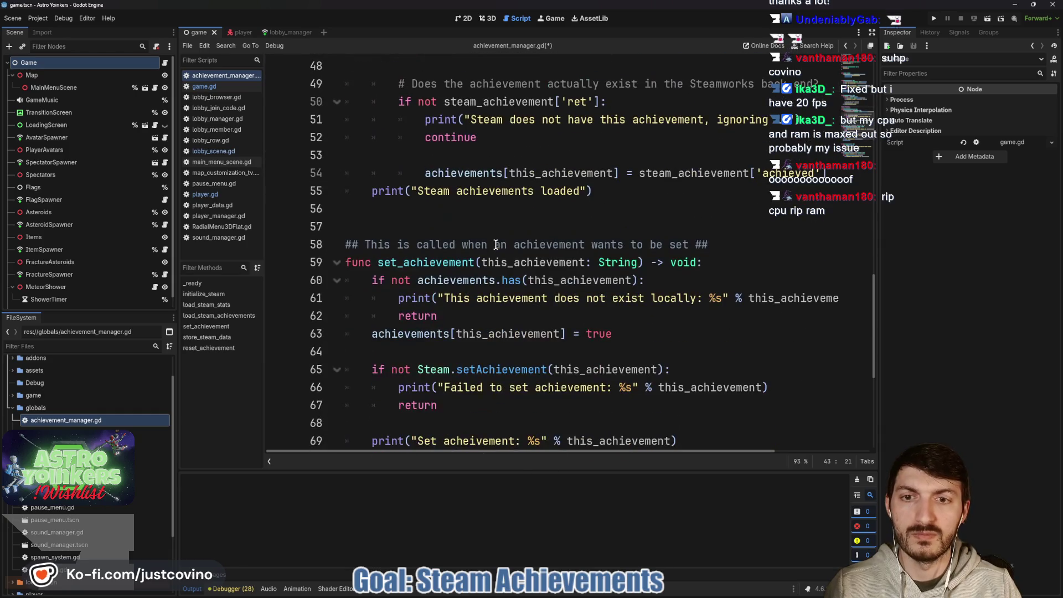
scroll(494, 244, down, 2)
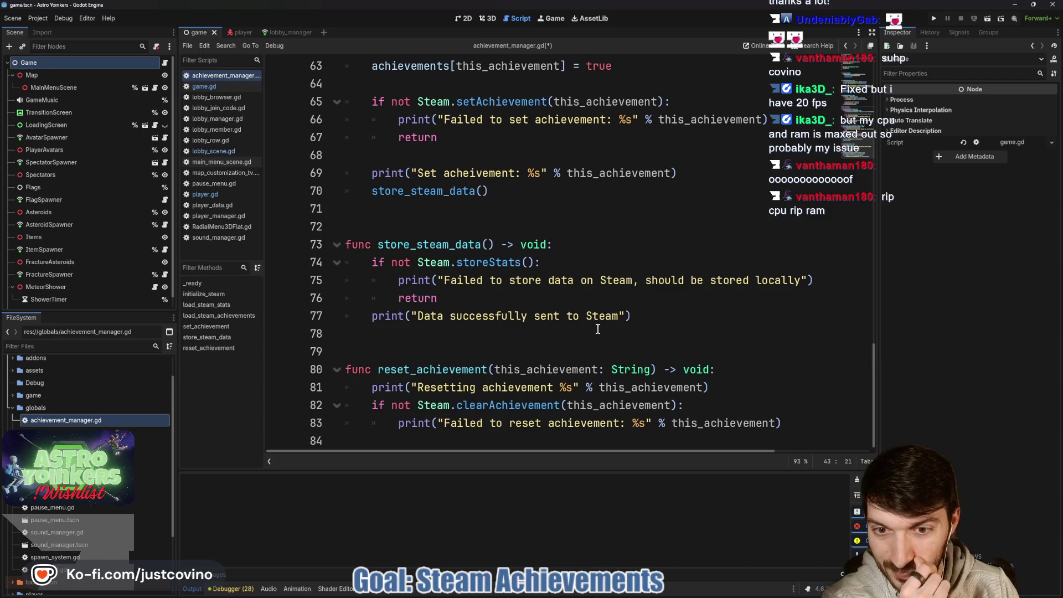
scroll(596, 330, up, 4)
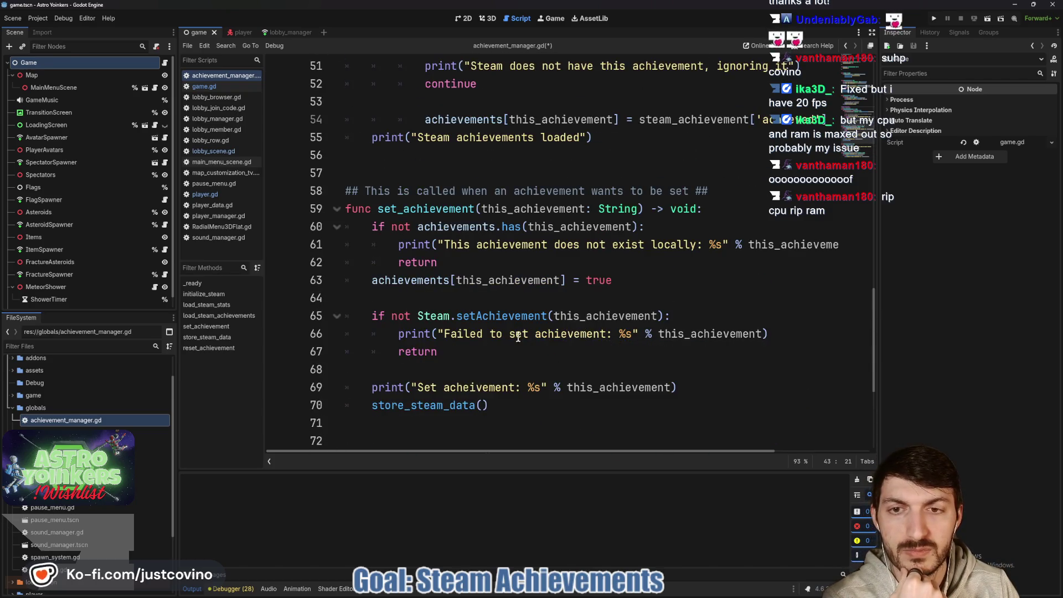
scroll(518, 337, down, 3)
click(352, 280)
text(#endregion)
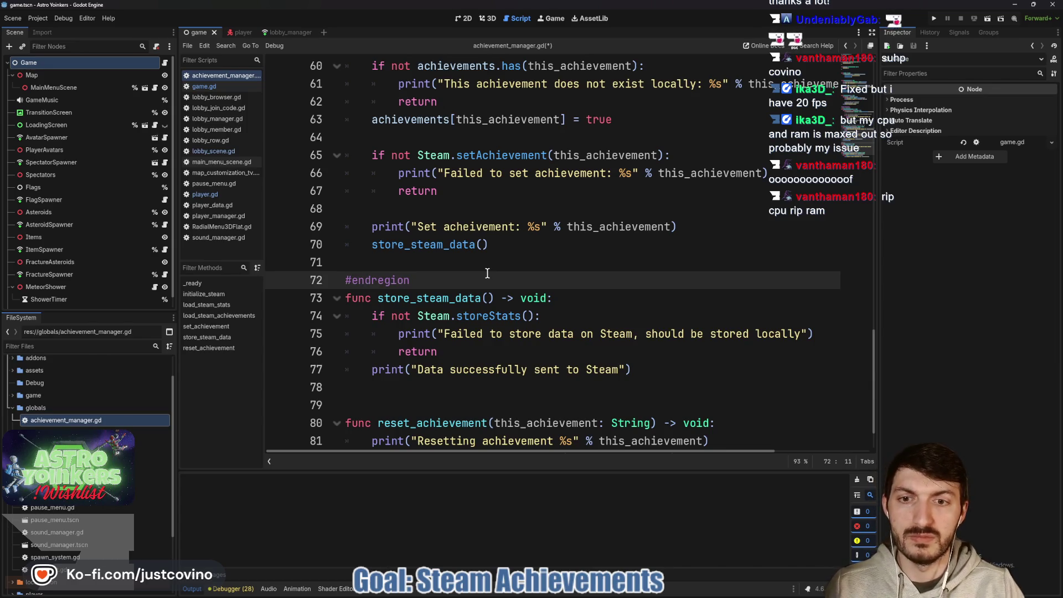
Move reset_achievement inside the Achievements region and add spacing around #endregion
scroll(488, 343, down, 1)
drag(781, 423, 345, 369)
key(alt+Up)
key(alt+Up)
key(alt+Up)
key(alt+Up)
key(alt+Up)
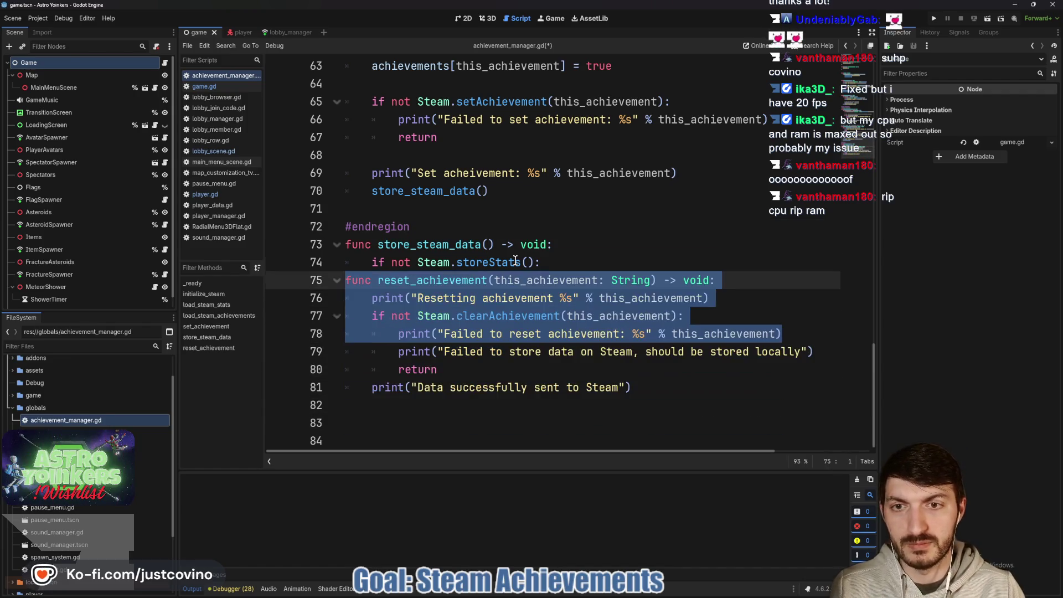
key(alt+Down)
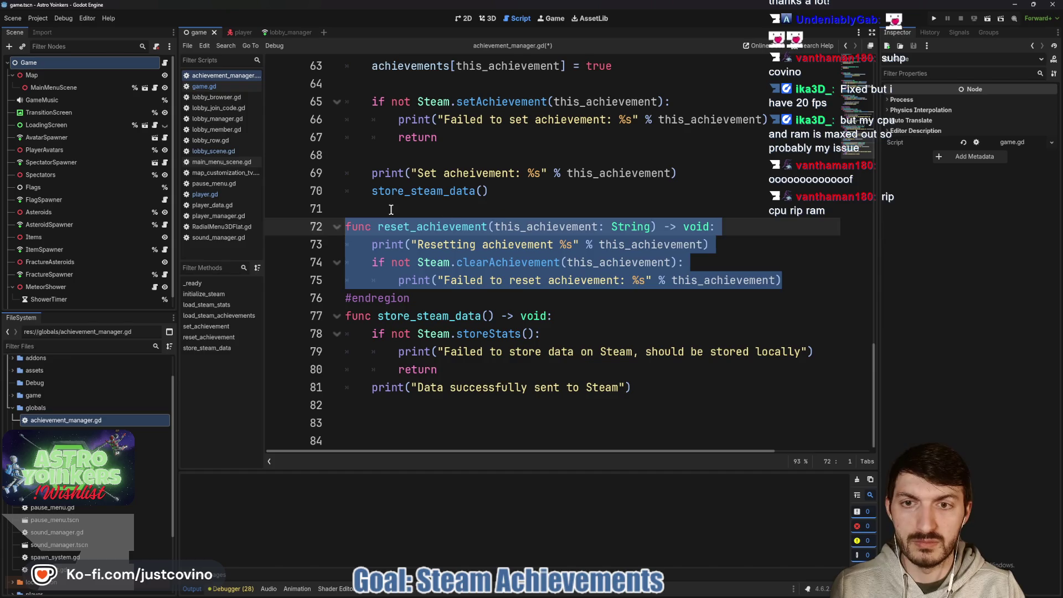
click(391, 210)
key(Return)
click(443, 322)
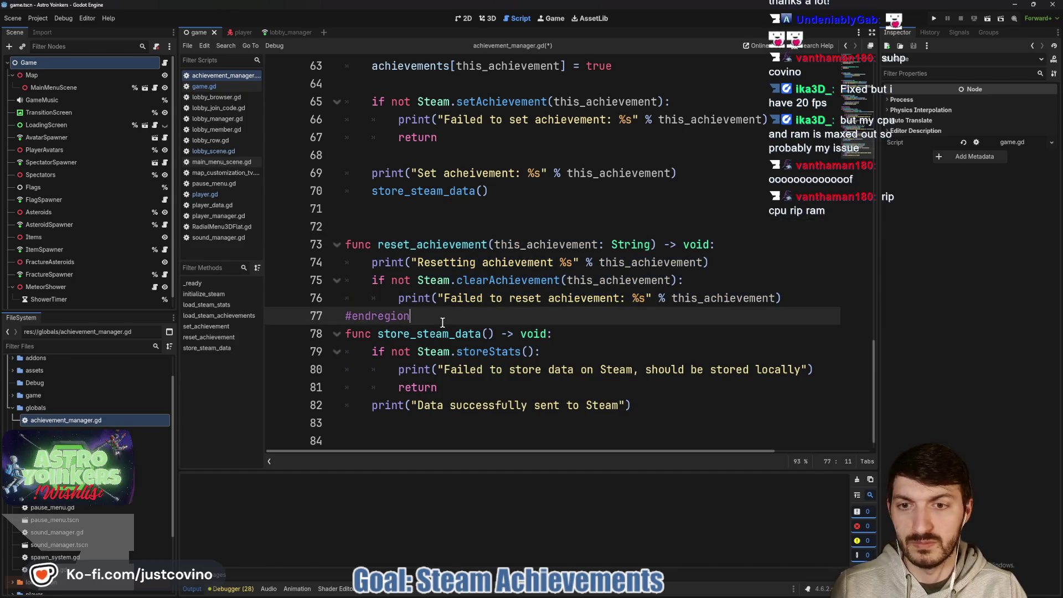
key(Return)
key(Return)
Fold the Achievements region
scroll(444, 317, up, 6)
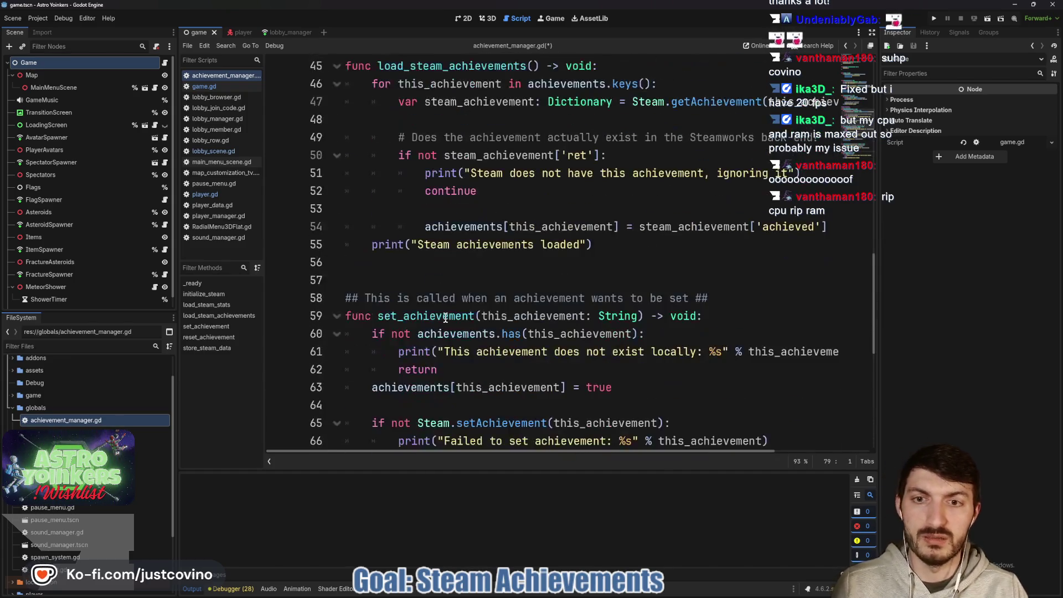
scroll(404, 284, up, 8)
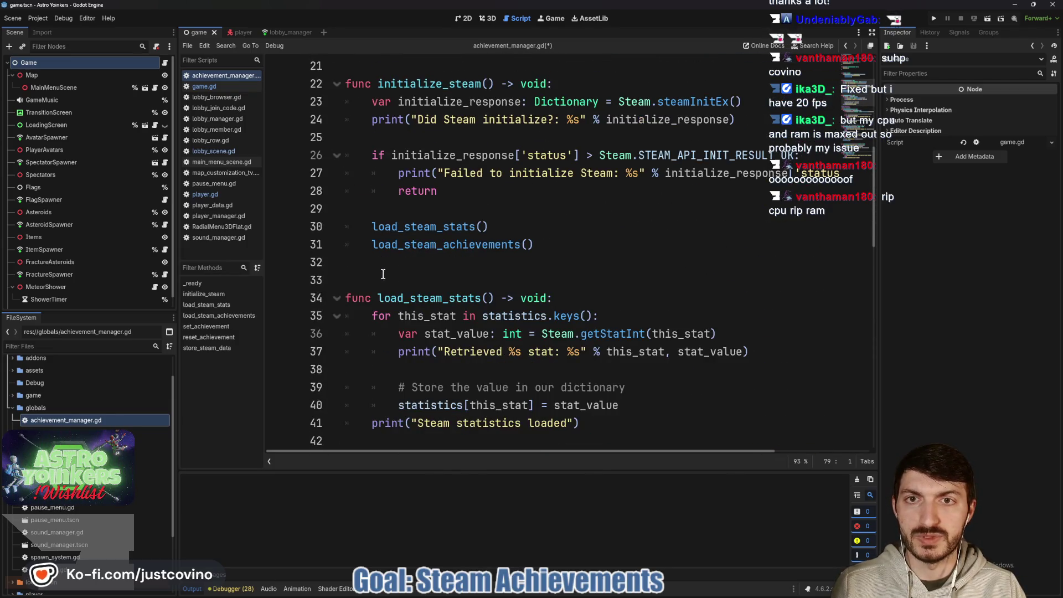
scroll(380, 262, up, 4)
scroll(376, 264, down, 2)
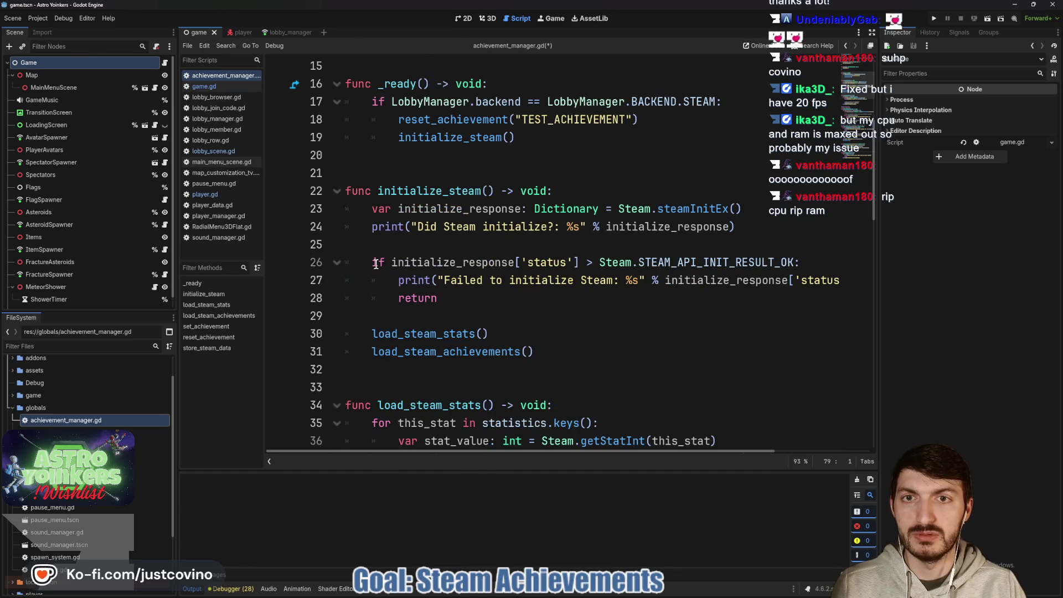
scroll(376, 264, down, 3)
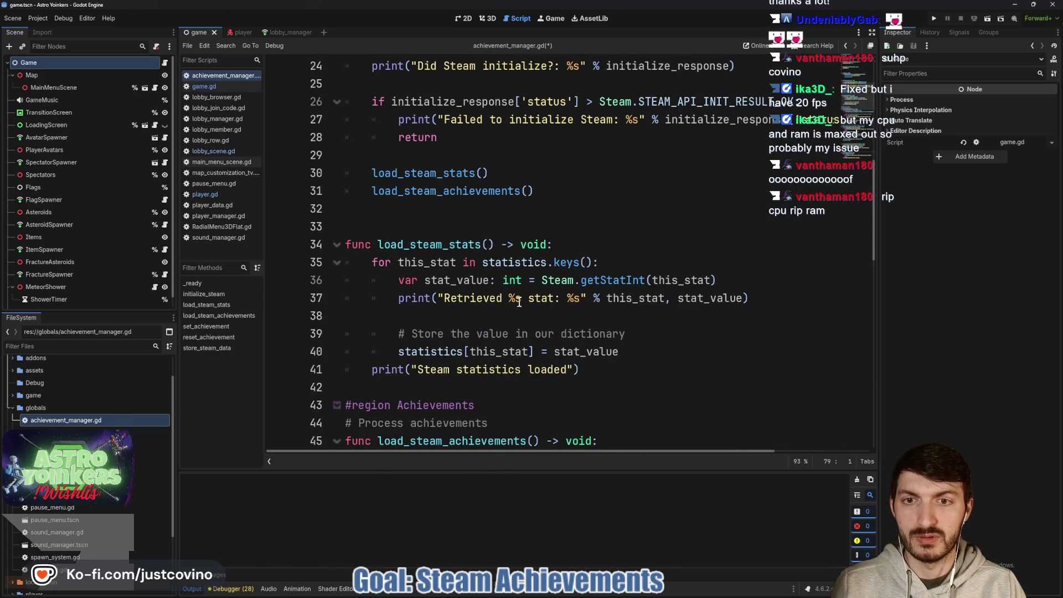
scroll(517, 300, down, 2)
click(337, 297)
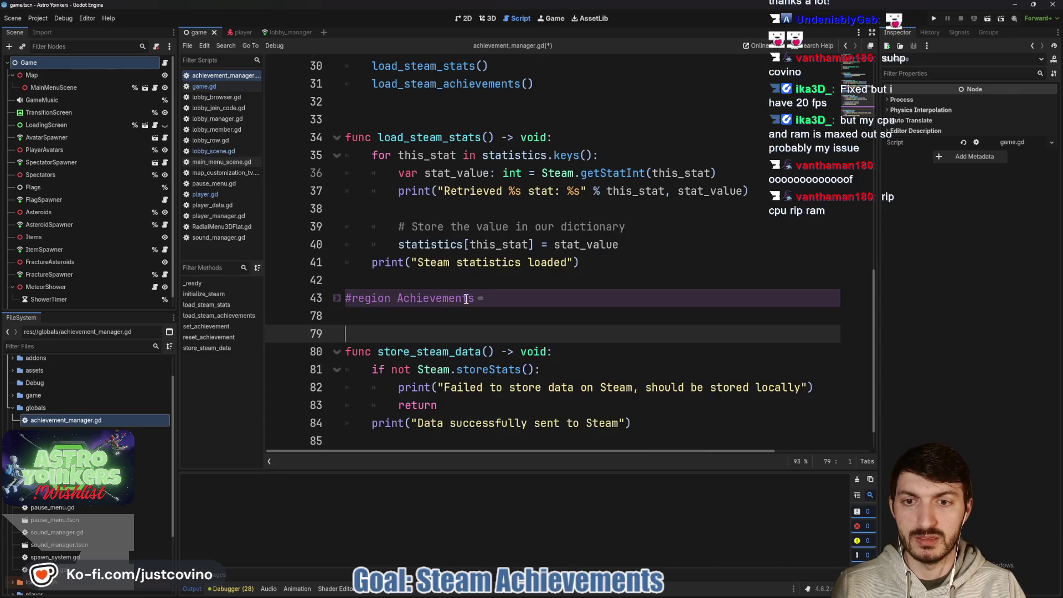
scroll(476, 300, down, 1)
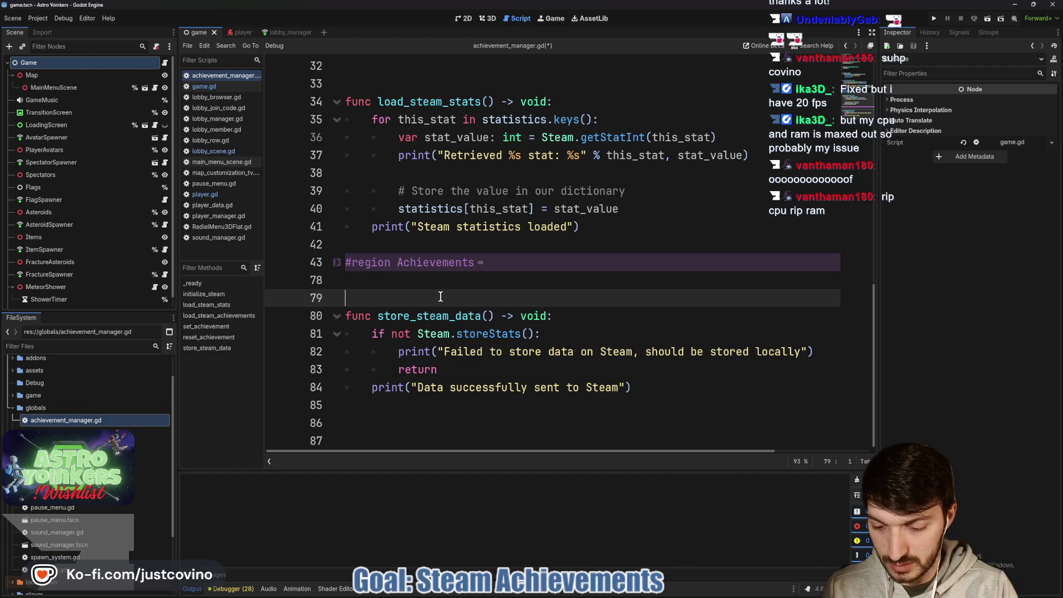
Wrap store_steam_data in '#region Stats' … '#endregion' and save the script
text(#region Stats)
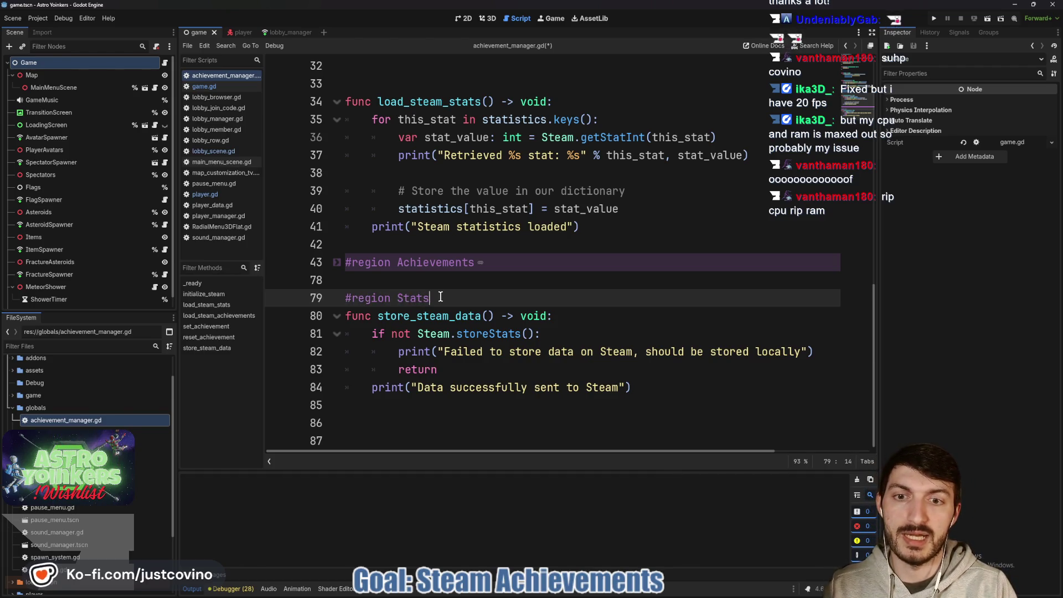
click(368, 437)
text(#endregion)
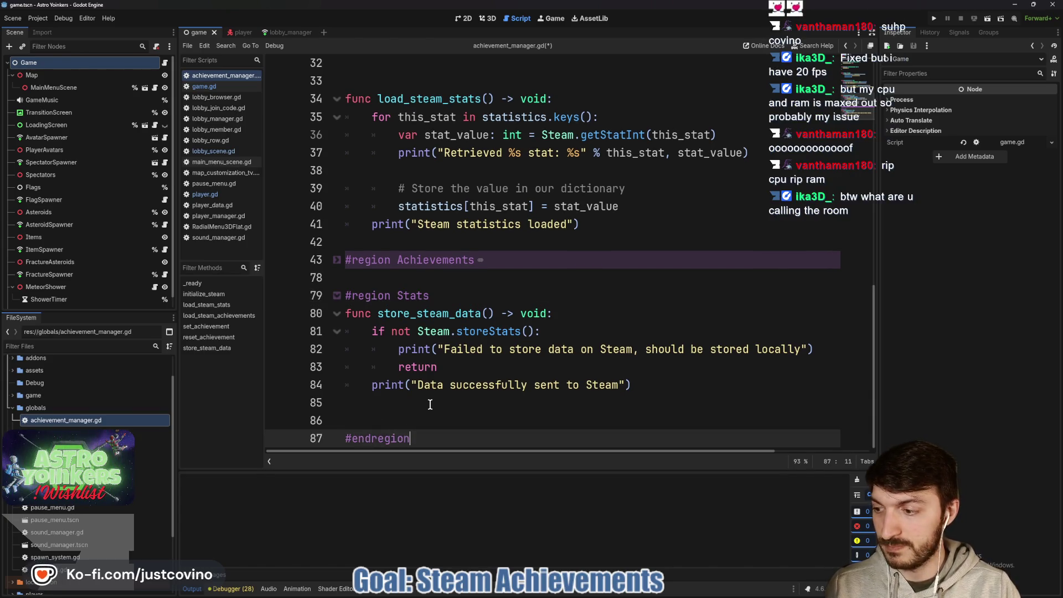
key(ctrl+s)
click(502, 386)
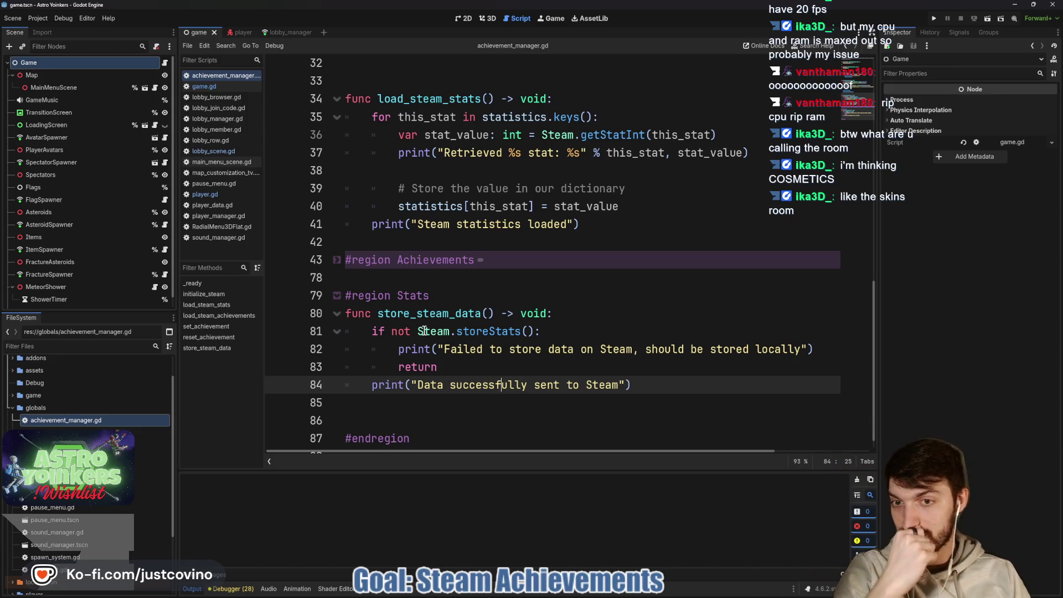
Insert a blank line between the Achievements region and the Stats region
click(383, 281)
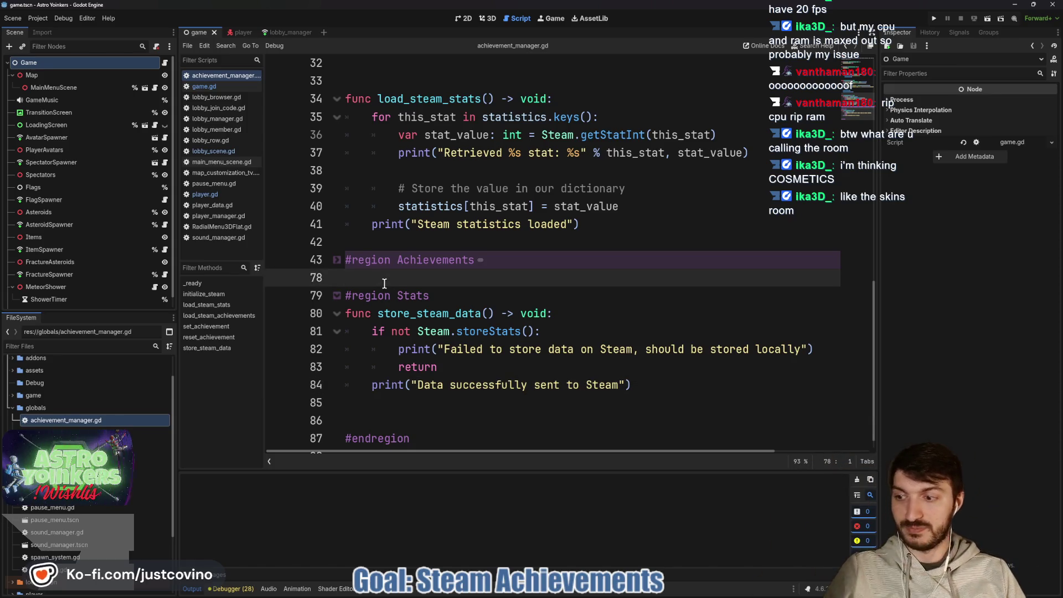
key(Return)
scroll(427, 298, down, 1)
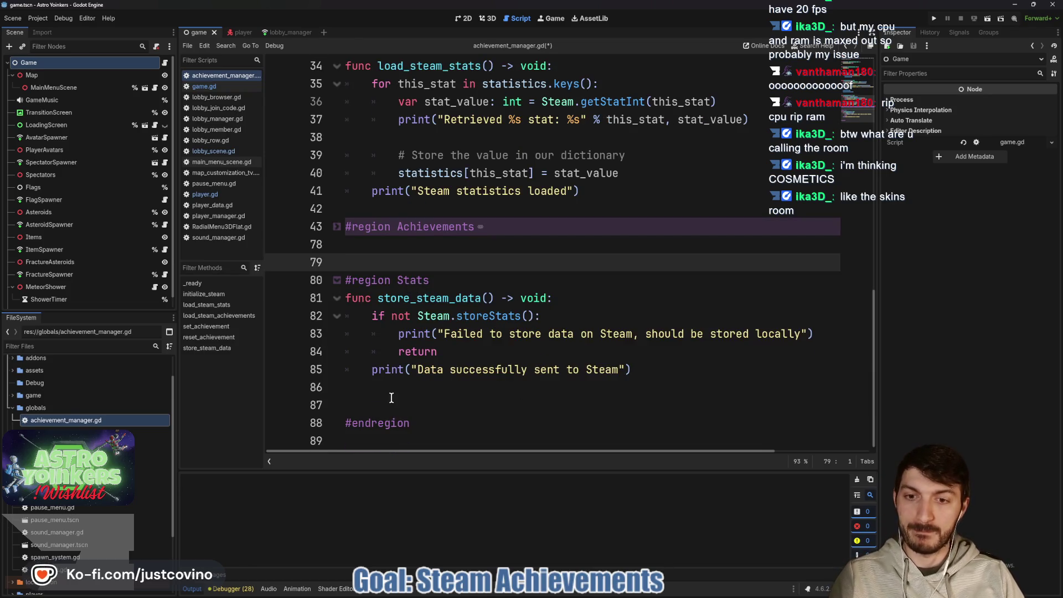
click(410, 392)
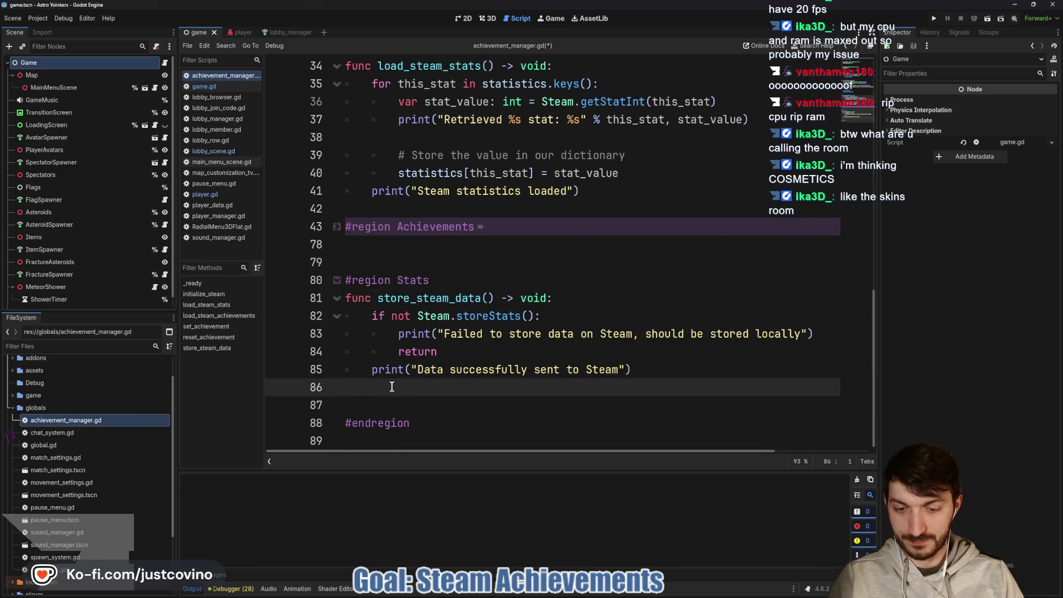
Paste set_statistic into the Stats region and re-indent lines 88–92 with tabs
key(Return)
text(func set_statistic(this_stat: String, new_value: int = 1) -> void:     if not Settings.statistics.has(this_stat):         print("This statistic does not exist locally: %s" % this_stat)         return     # Set our local version     Settings.statistics[this_stat] += new_value      # Set Steam's version     if not Steam.setStatInt(this_stat, new_value):         print("Failed to set stat %s to: %s" % [this_stat, new_value])         return      print("Set statistics %s succesfully: %s" % [this_stat, new_value])     store_steam_data())
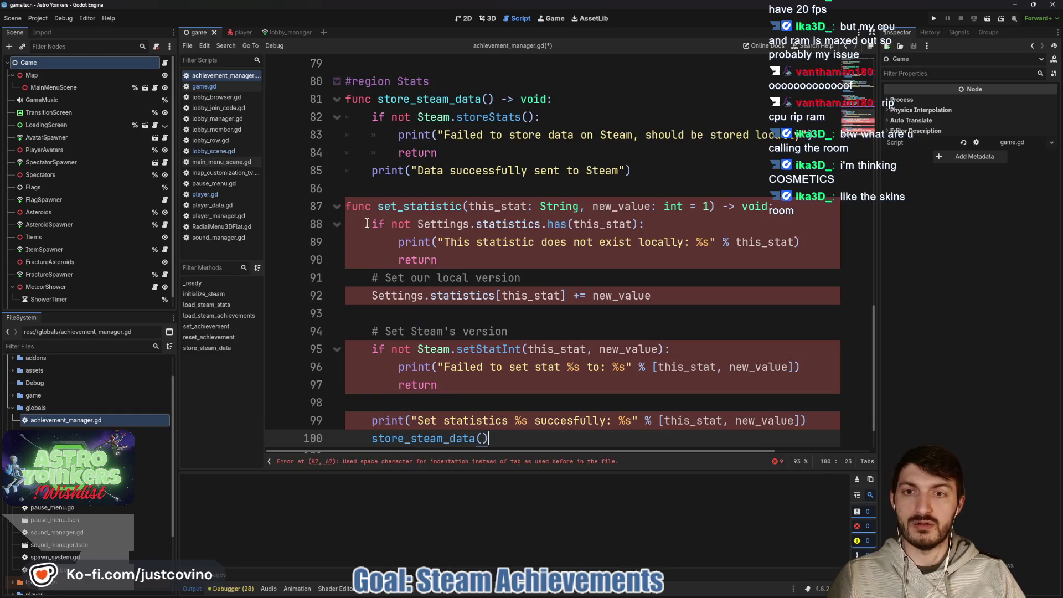
drag(372, 223, 281, 228)
key(Tab)
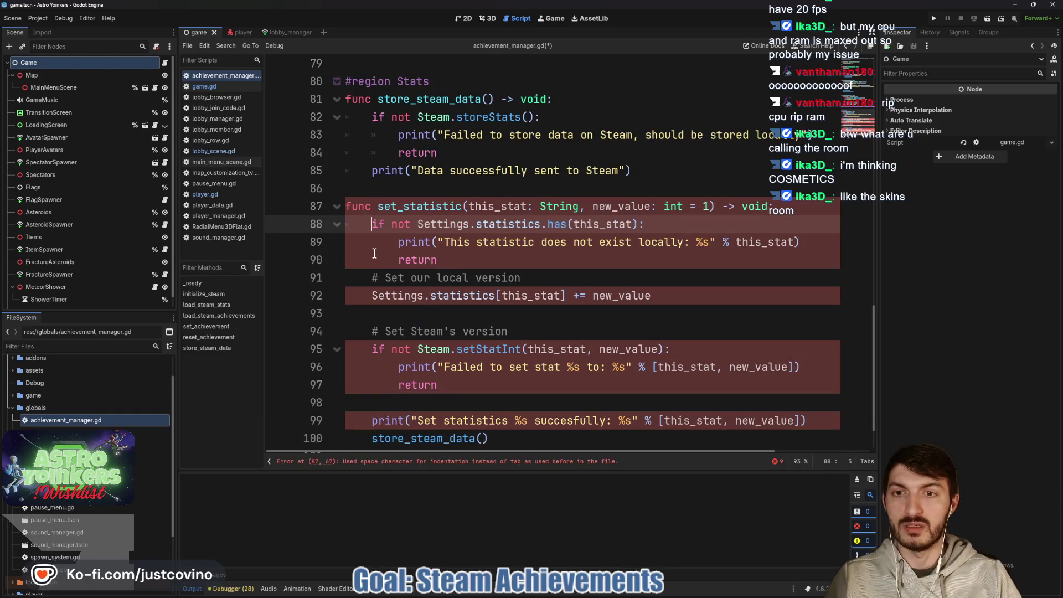
drag(398, 242, 281, 248)
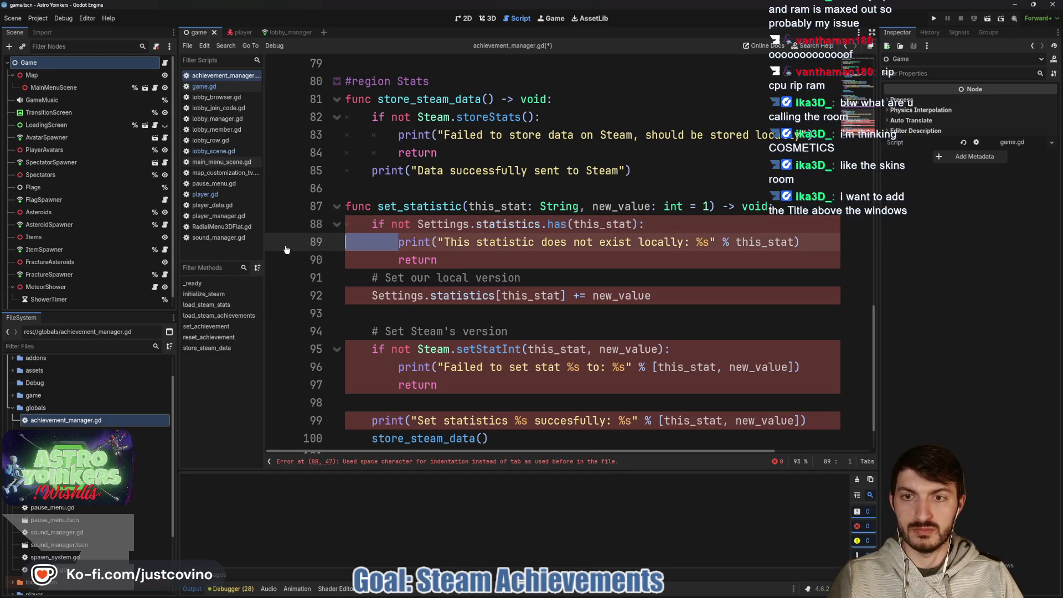
key(Tab)
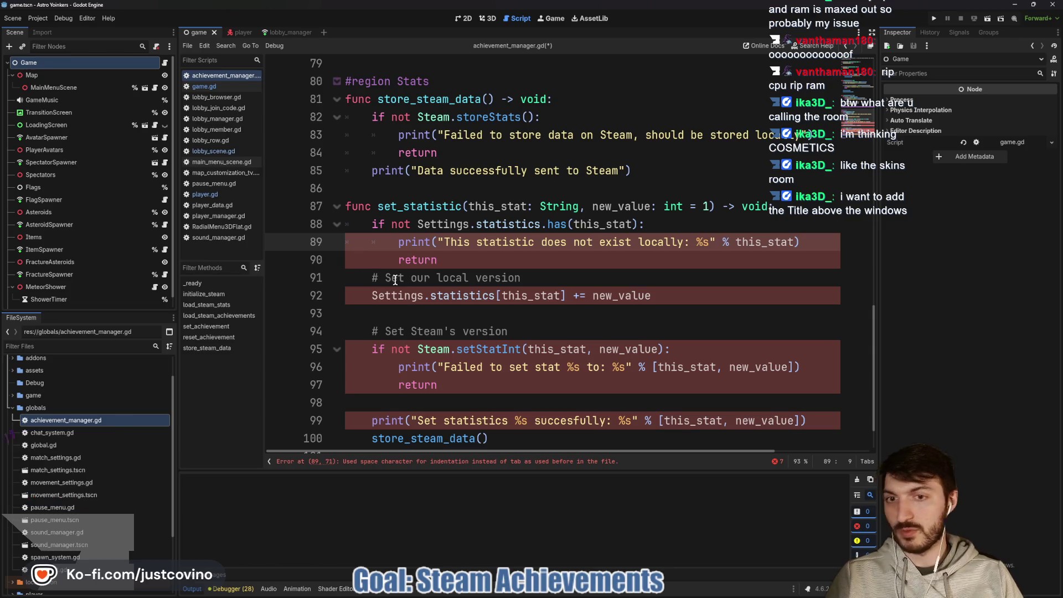
drag(395, 264, 311, 261)
key(Tab)
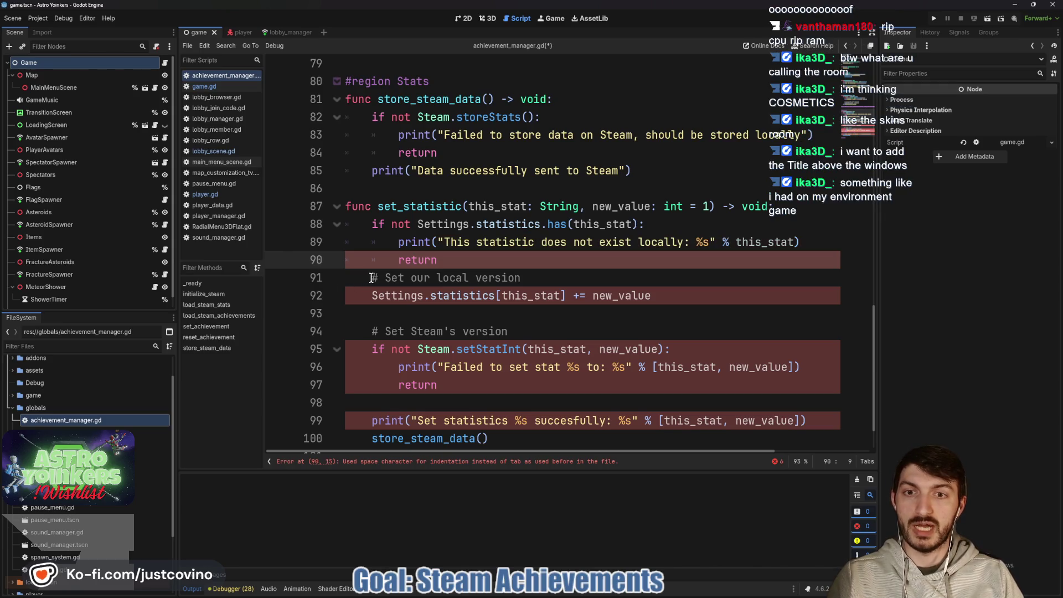
drag(370, 295, 298, 300)
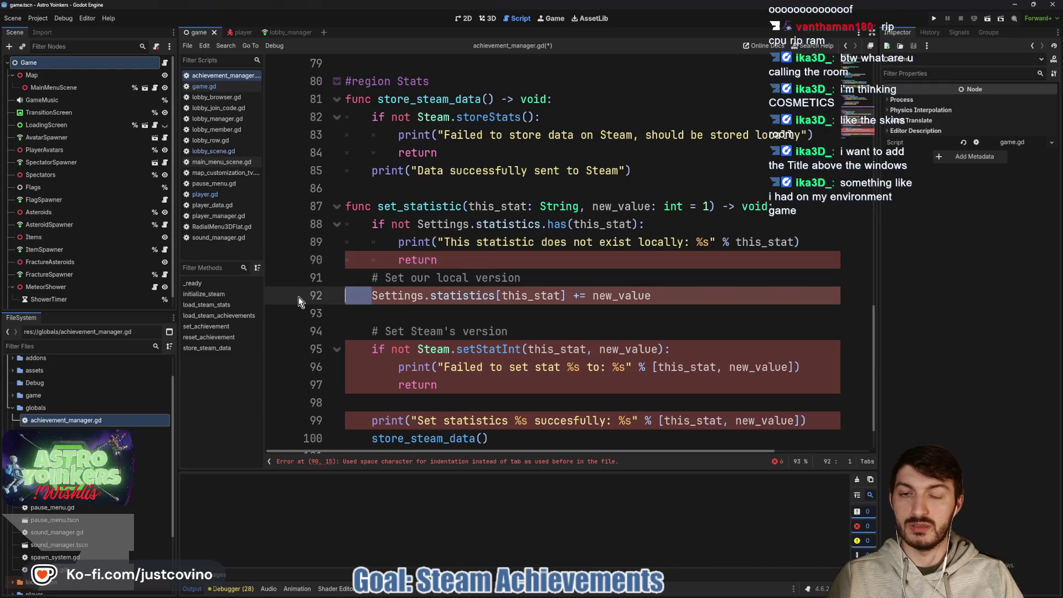
key(Tab)
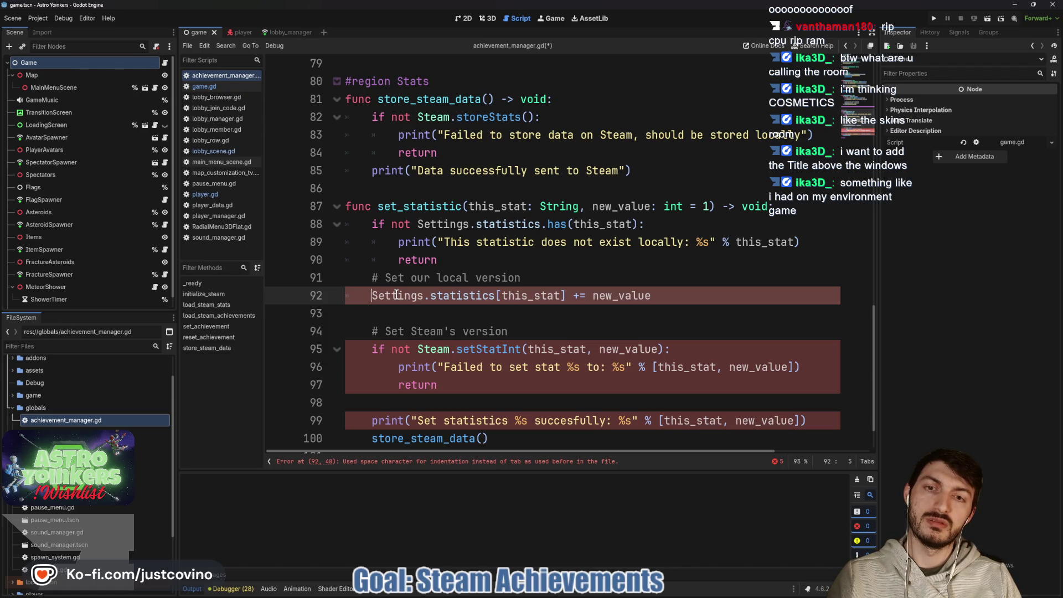
Re-indent lines 95–97 with tabs, then check the GodotSteam statistics docs
scroll(368, 349, down, 1)
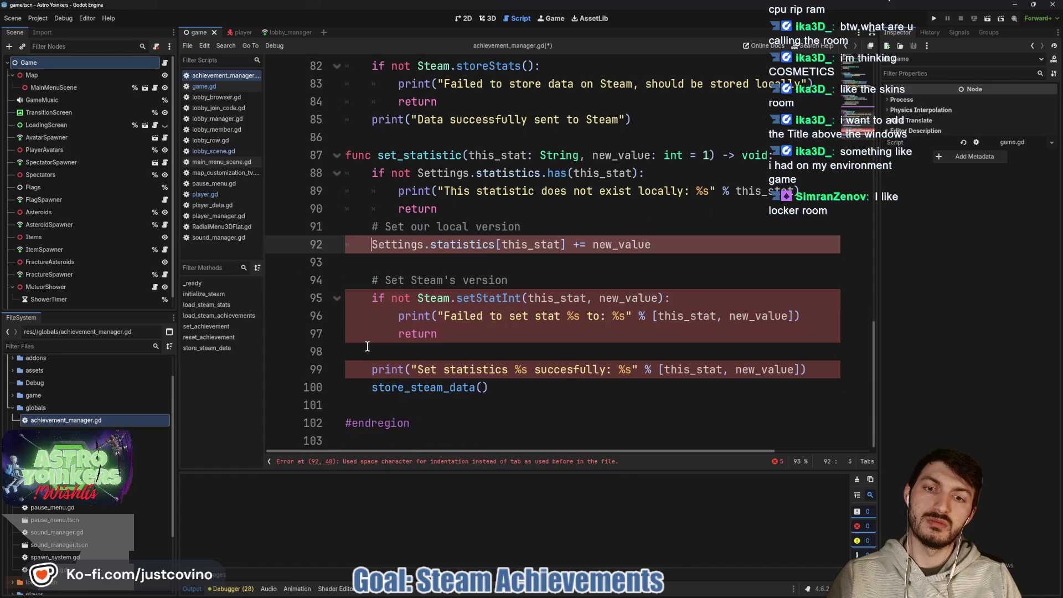
click(370, 299)
key(Tab)
drag(398, 317, 302, 332)
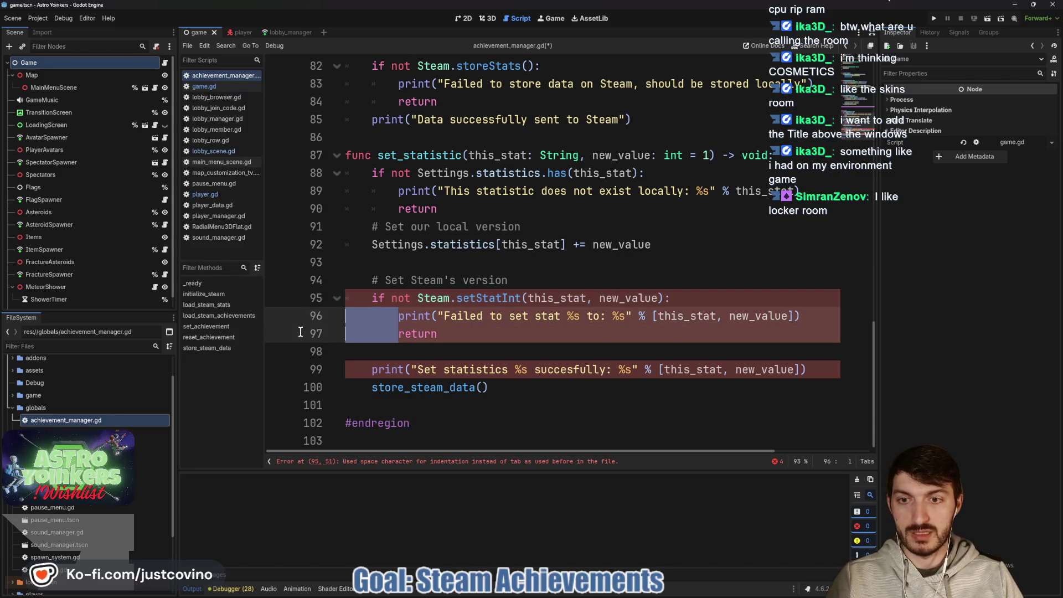
key(Tab)
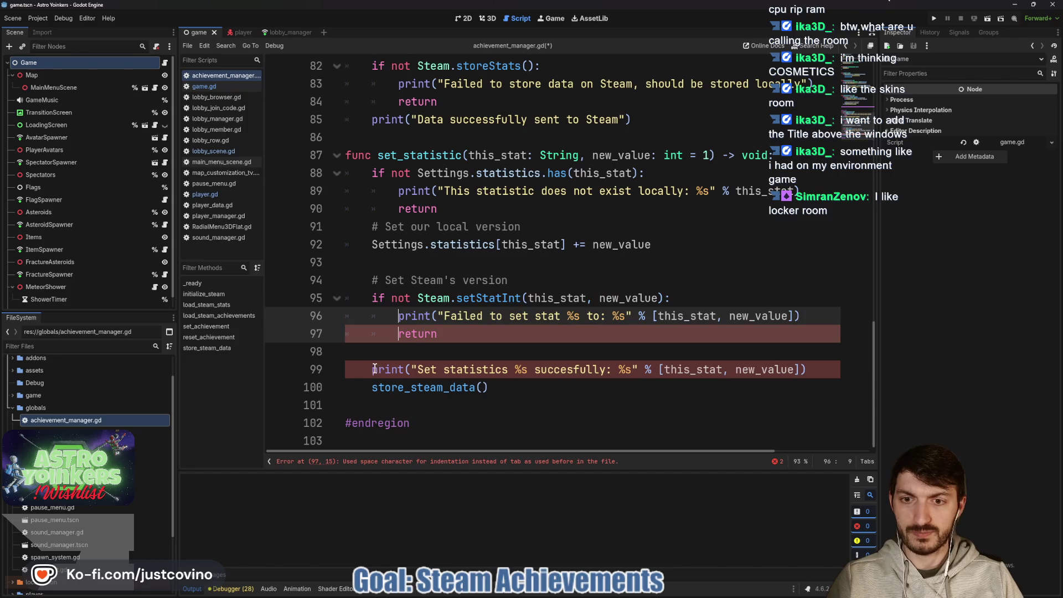
click(375, 369)
key(Down)
key(shift+Up)
key(Down)
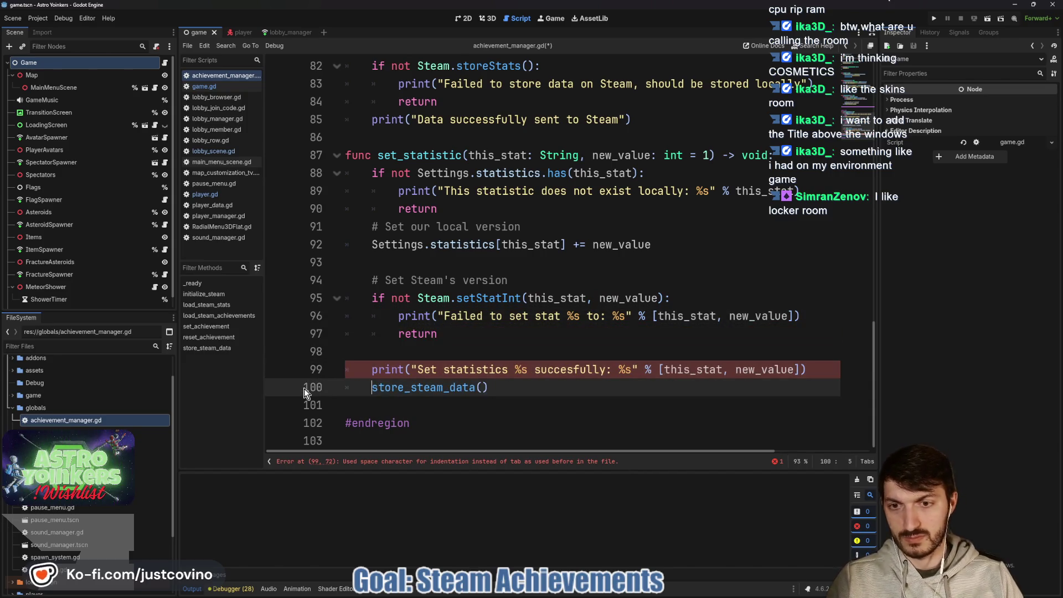
scroll(463, 339, up, 1)
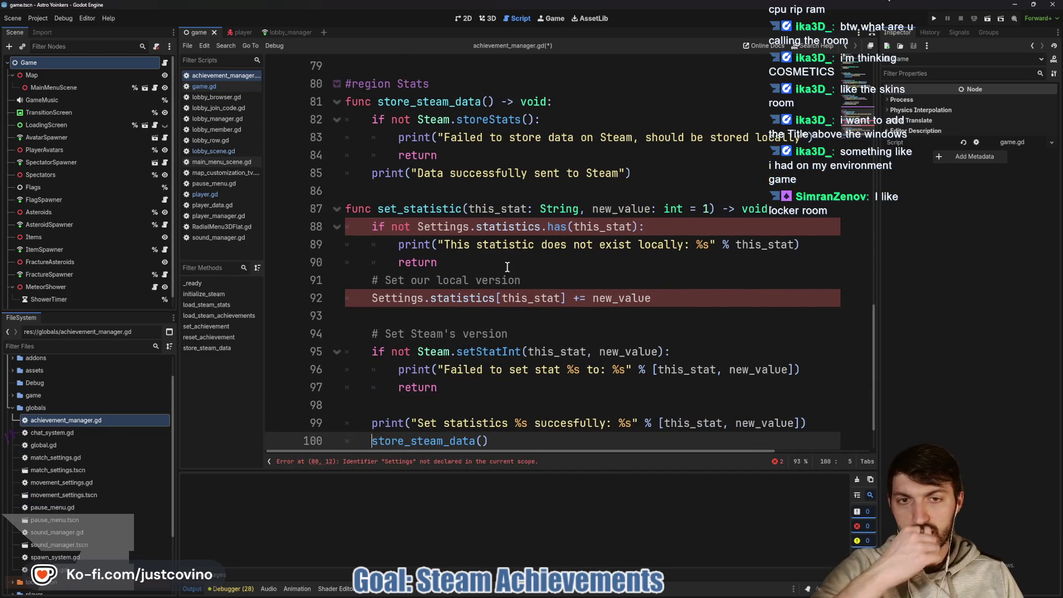
click(455, 226)
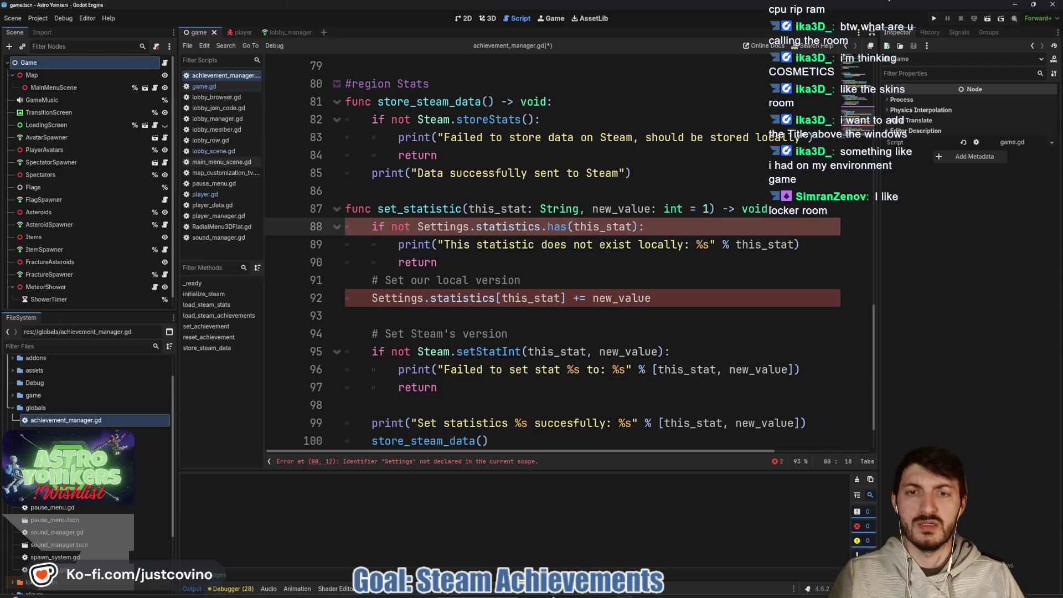
key(alt+Tab)
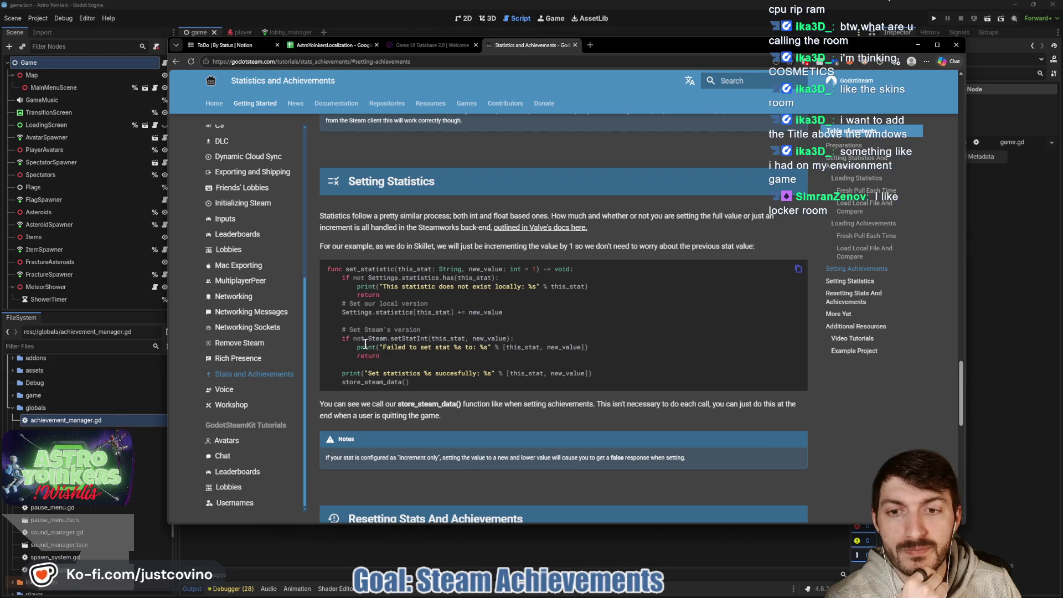
Delete the 'Settings.' prefix on lines 88 and 92 so set_statistic uses the local statistics dictionary
click(1000, 295)
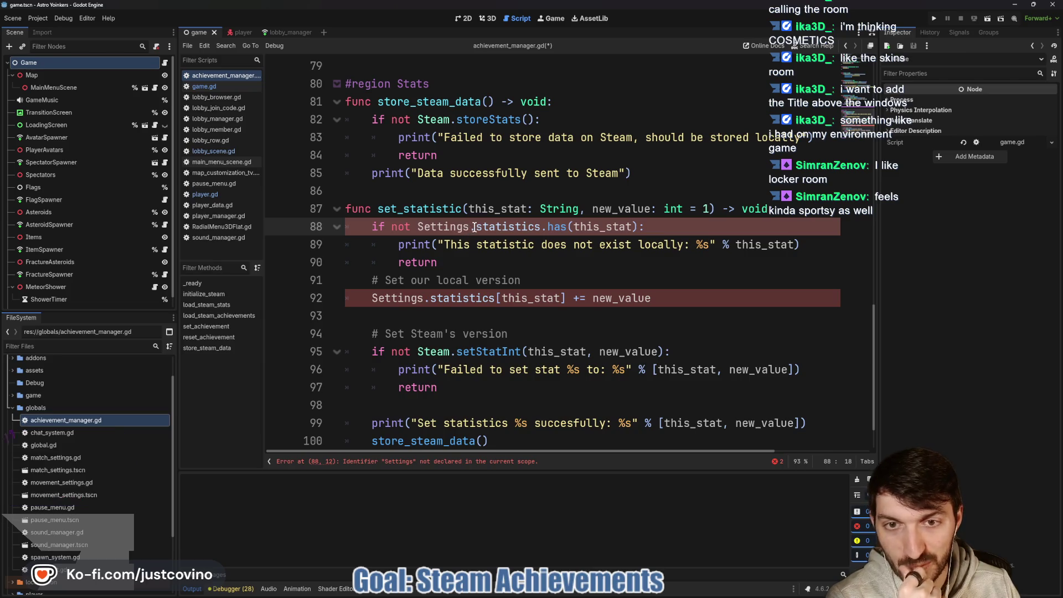
drag(476, 227, 418, 228)
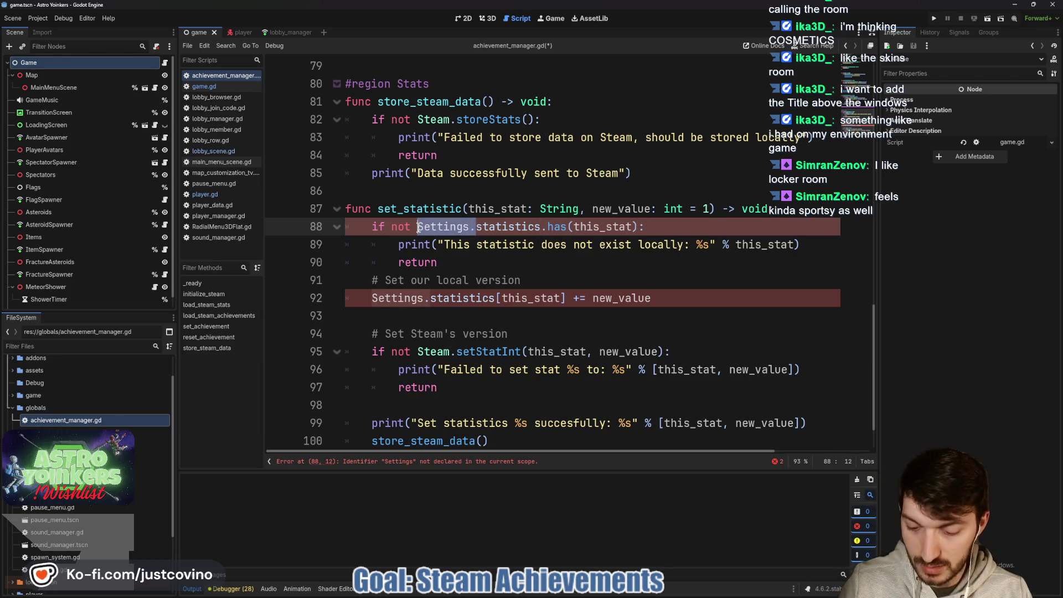
key(ctrl+d)
key(BackSpace)
click(559, 264)
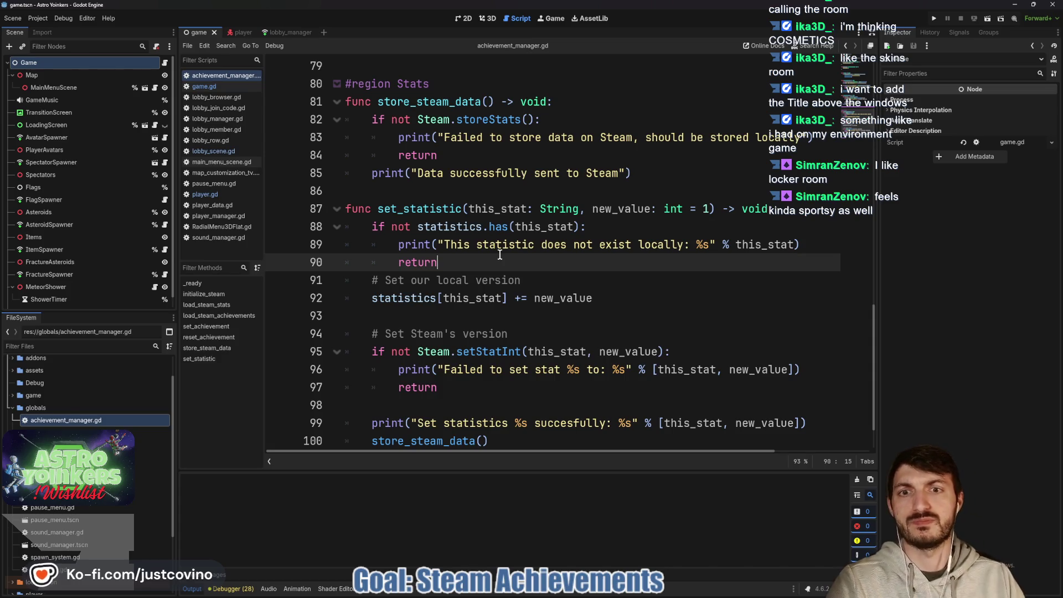
click(417, 195)
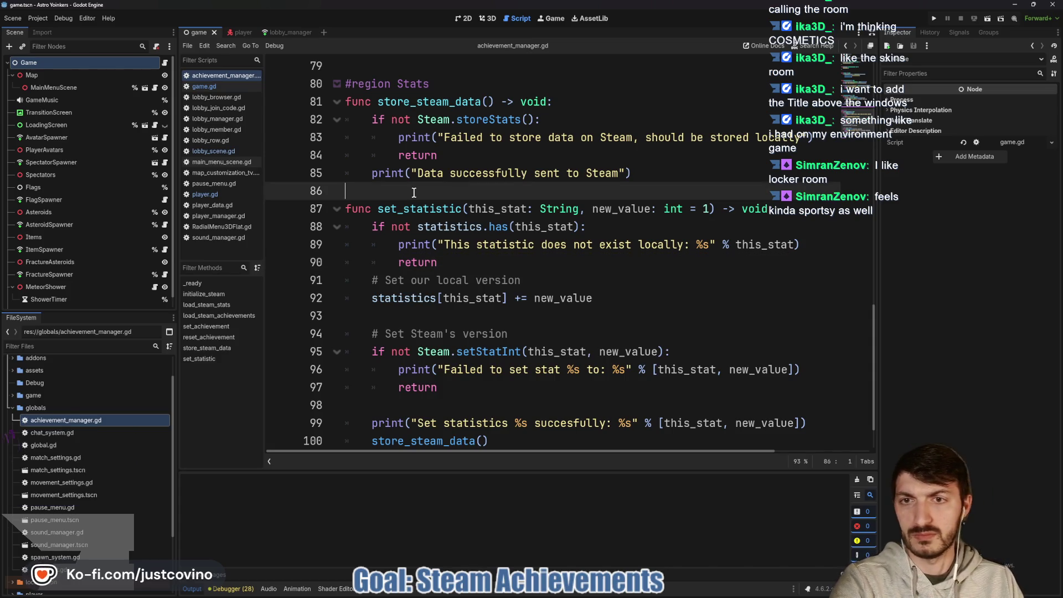
Add a blank line above set_statistic and consult the GodotSteam docs
key(Return)
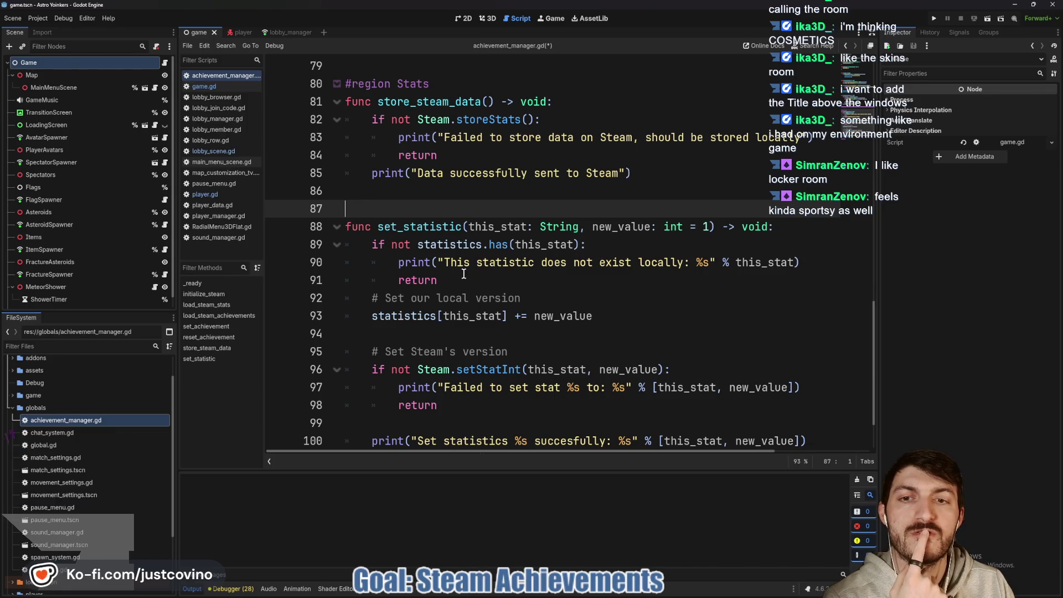
scroll(439, 268, up, 4)
scroll(448, 275, up, 5)
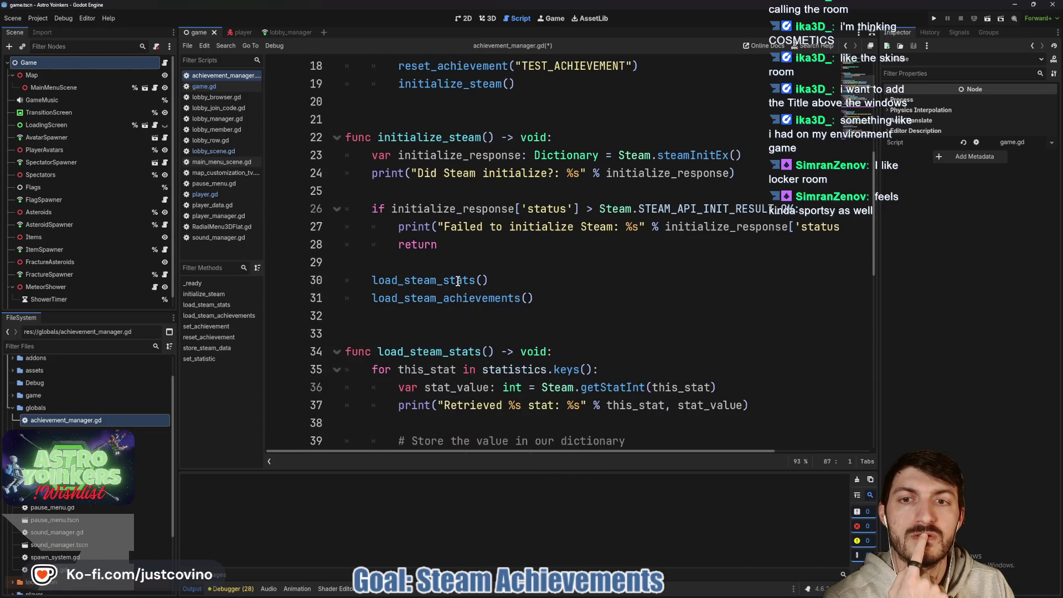
scroll(458, 281, up, 4)
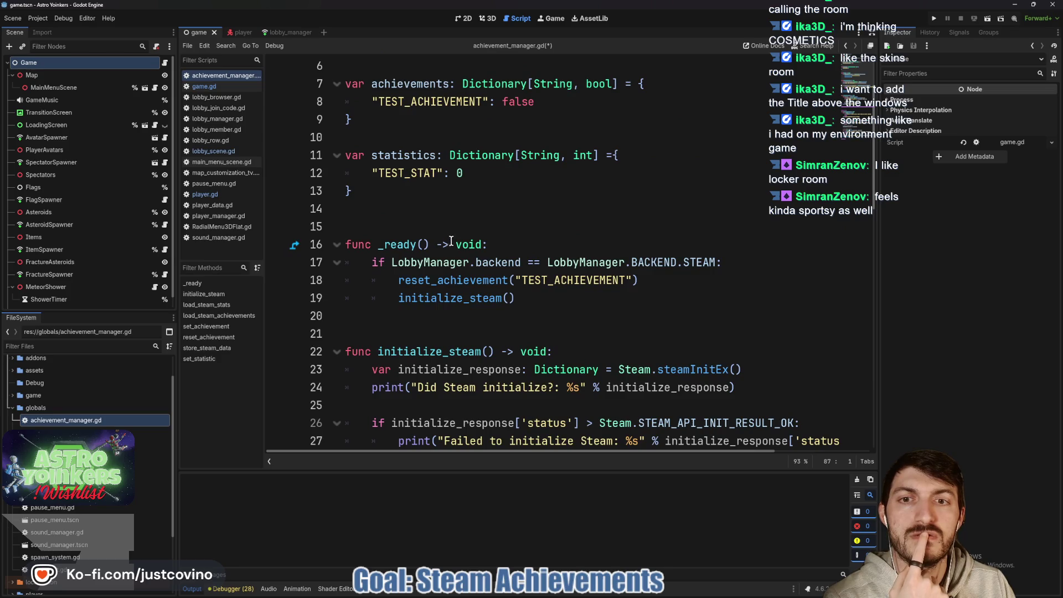
scroll(454, 247, down, 12)
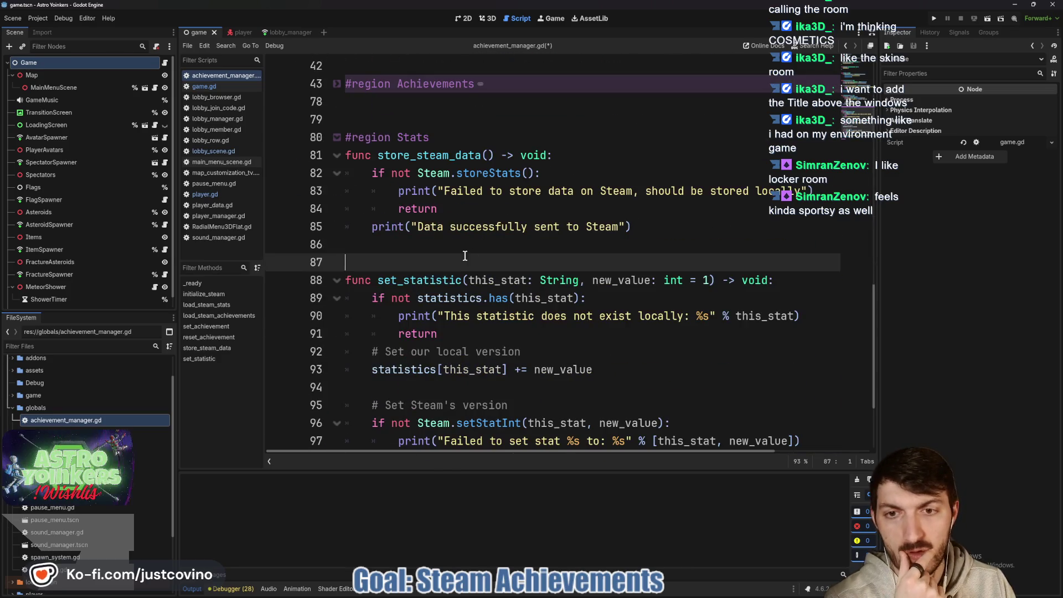
key(alt+Tab)
scroll(536, 369, down, 1)
scroll(535, 368, down, 2)
scroll(539, 390, down, 2)
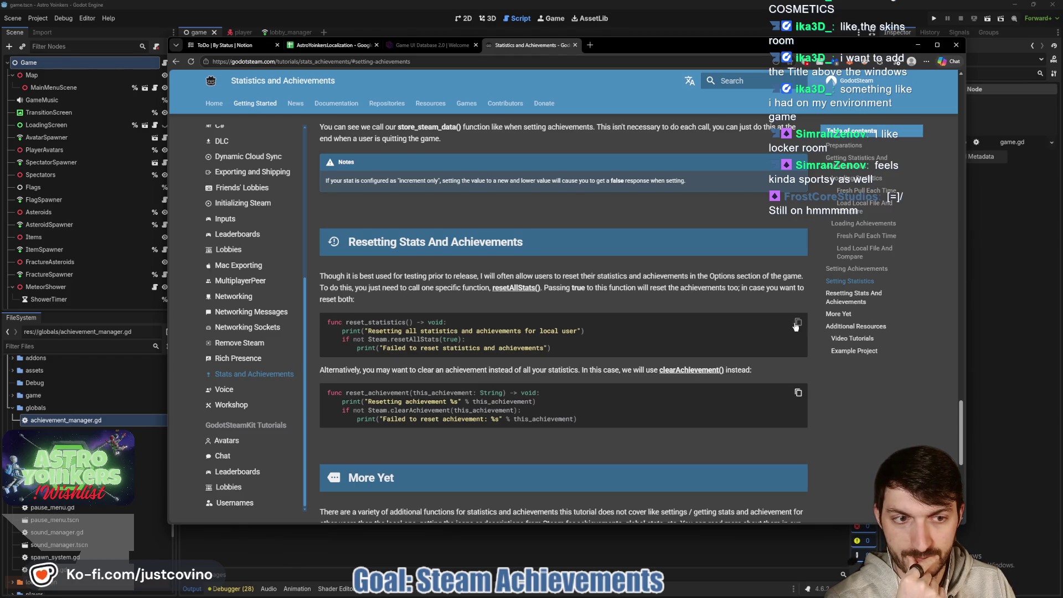
key(alt+Tab)
scroll(522, 403, down, 3)
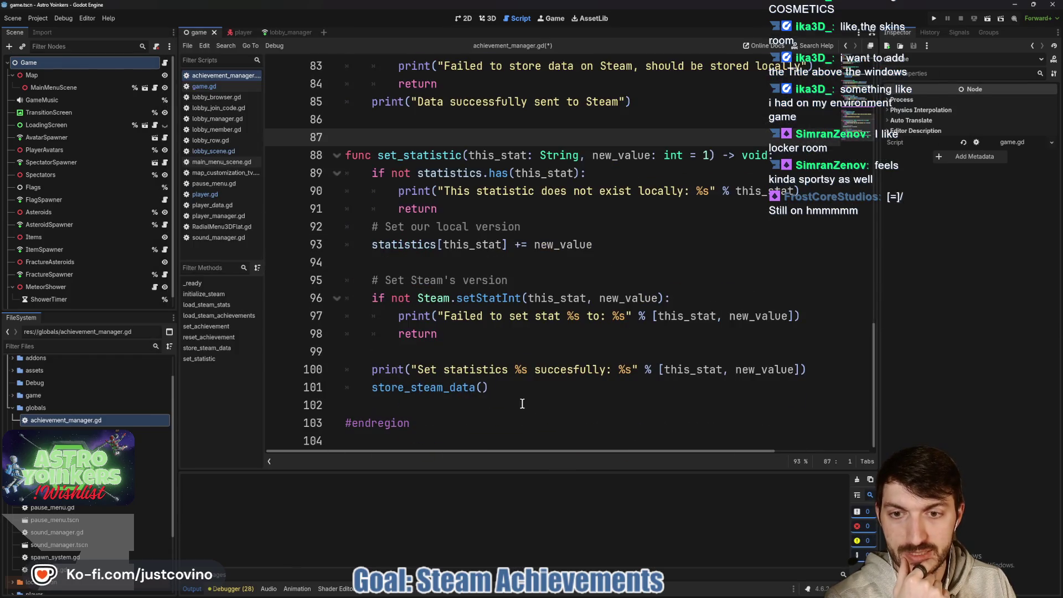
Paste reset_statistics before #endregion at line 104 and re-indent lines 105–107 with tabs
click(421, 409)
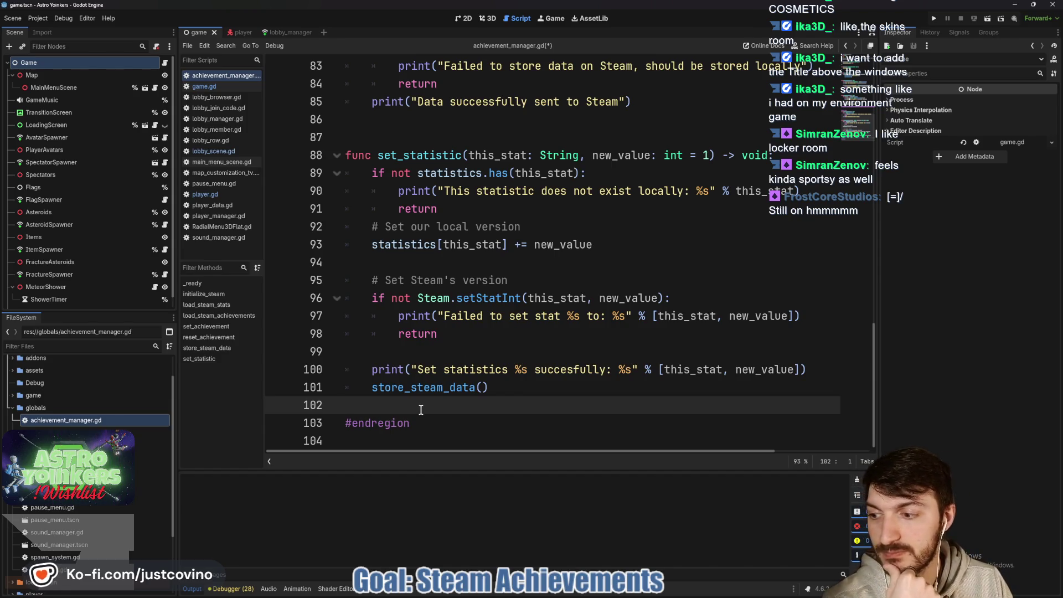
key(Return)
key(Return)
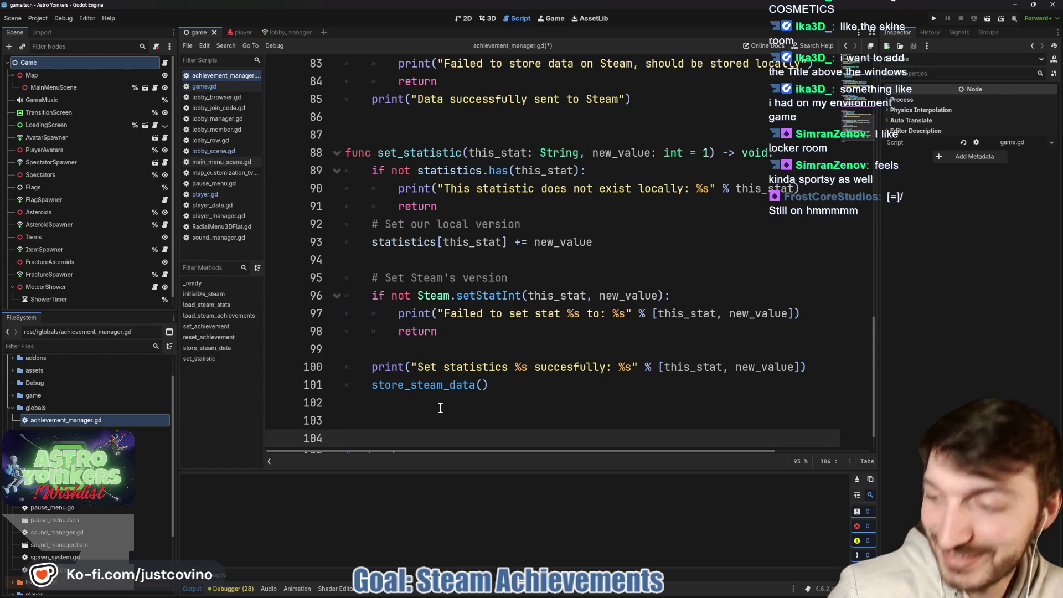
text(func reset_statistics() -> void: 	print("Resetting all statistics and achievements for local user") 	if not Steam.resetAllStats(true): 		print("Failed to reset statistics and achievements"))
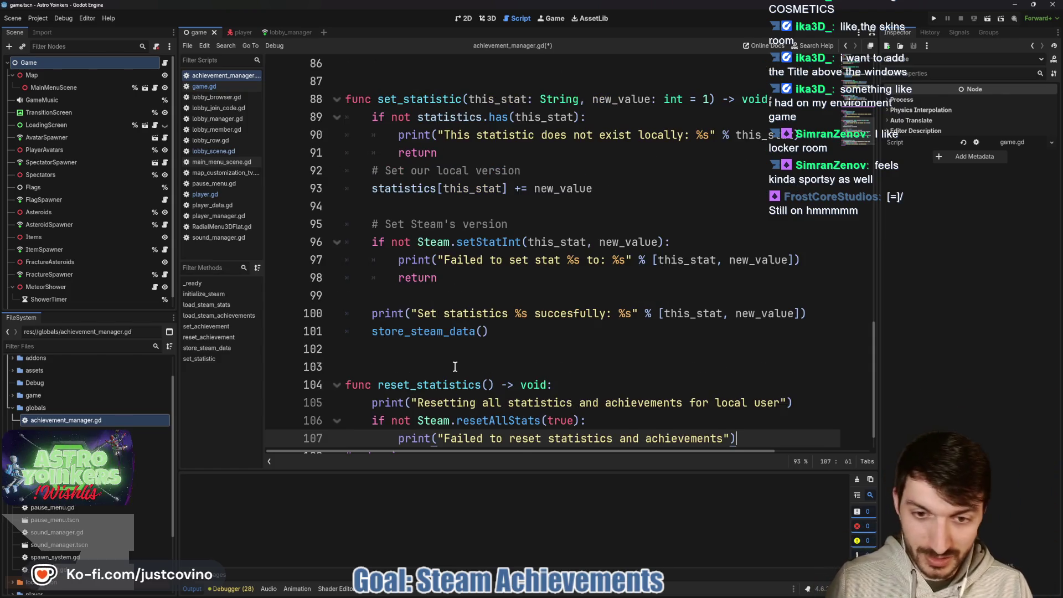
scroll(372, 402, down, 1)
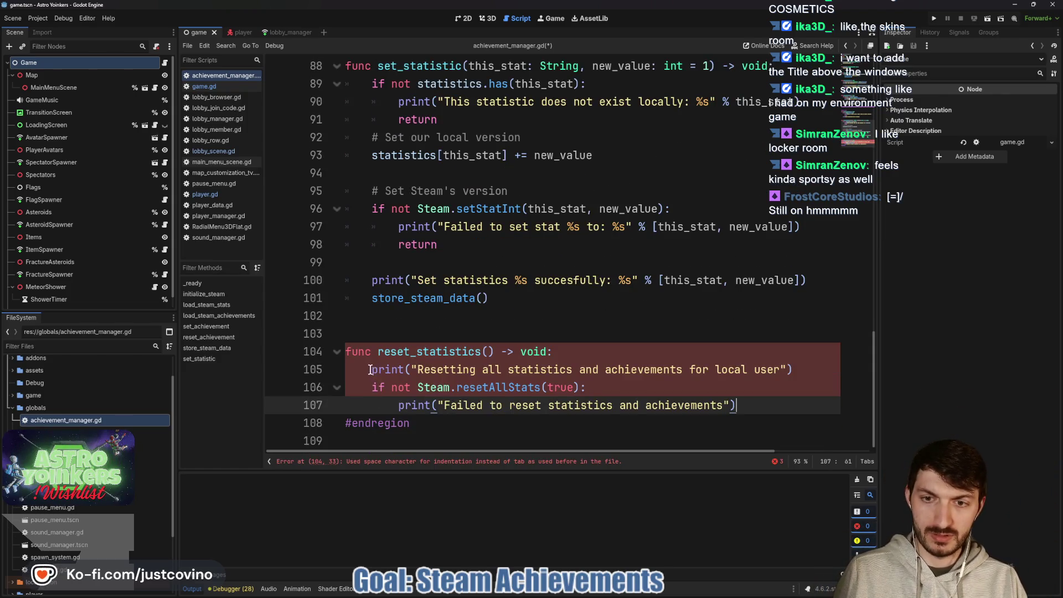
drag(369, 369, 310, 367)
key(Tab)
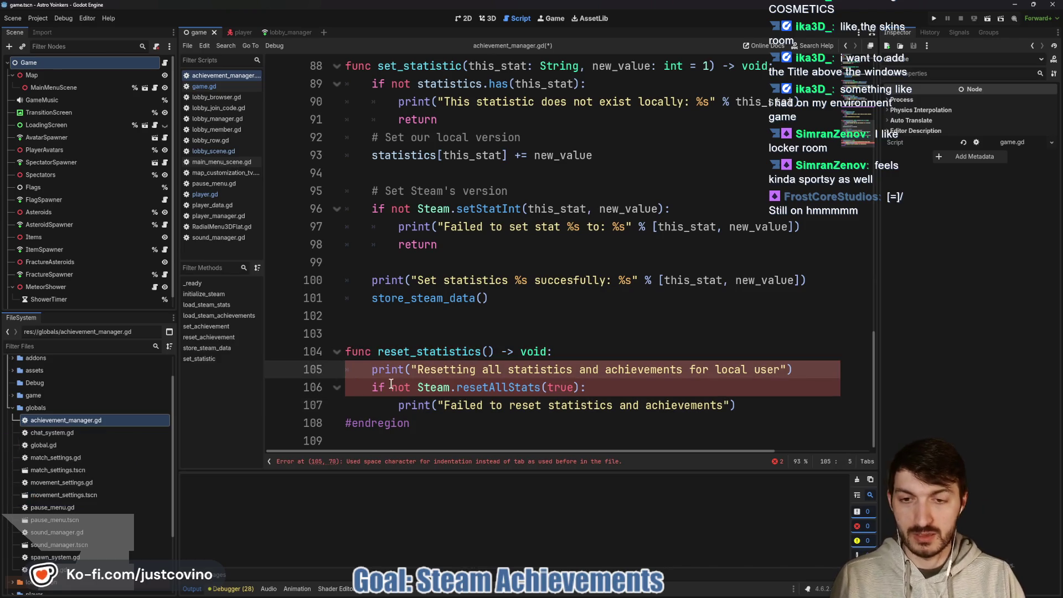
drag(371, 387, 309, 384)
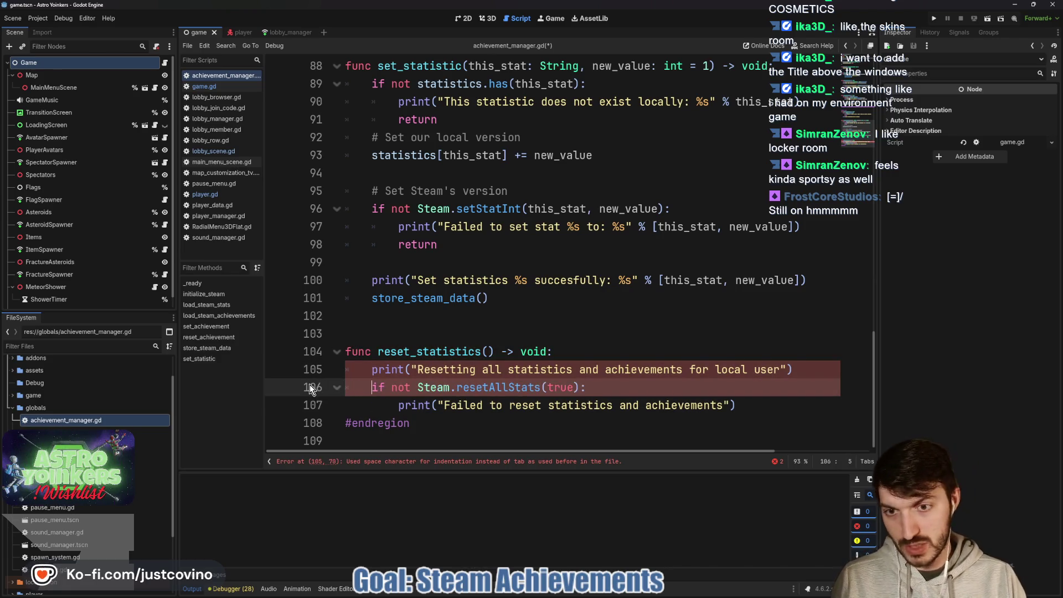
key(Tab)
drag(399, 406, 294, 406)
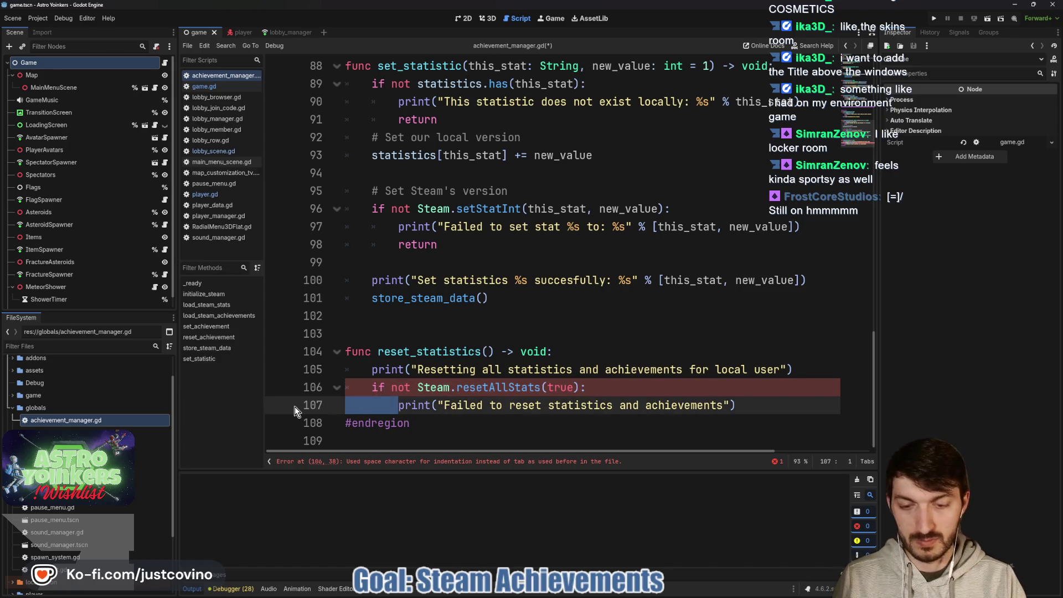
key(Tab)
key(Tab)
click(638, 389)
Add a reset_statistics() call on line 19, below reset_achievement in _ready, and save
key(ctrl+s)
scroll(460, 374, up, 20)
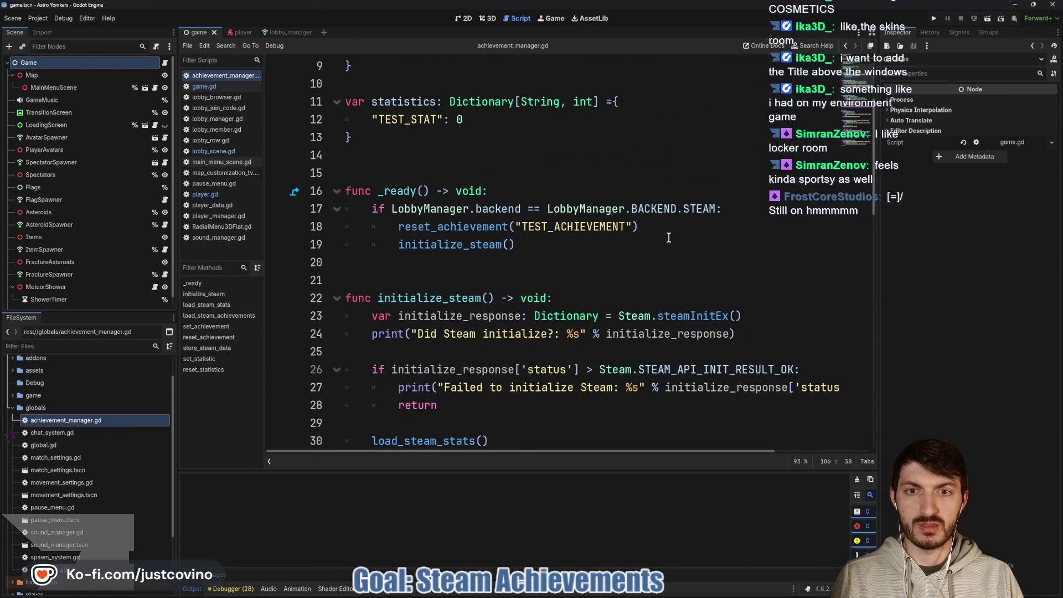
click(665, 225)
key(Return)
text(reset)
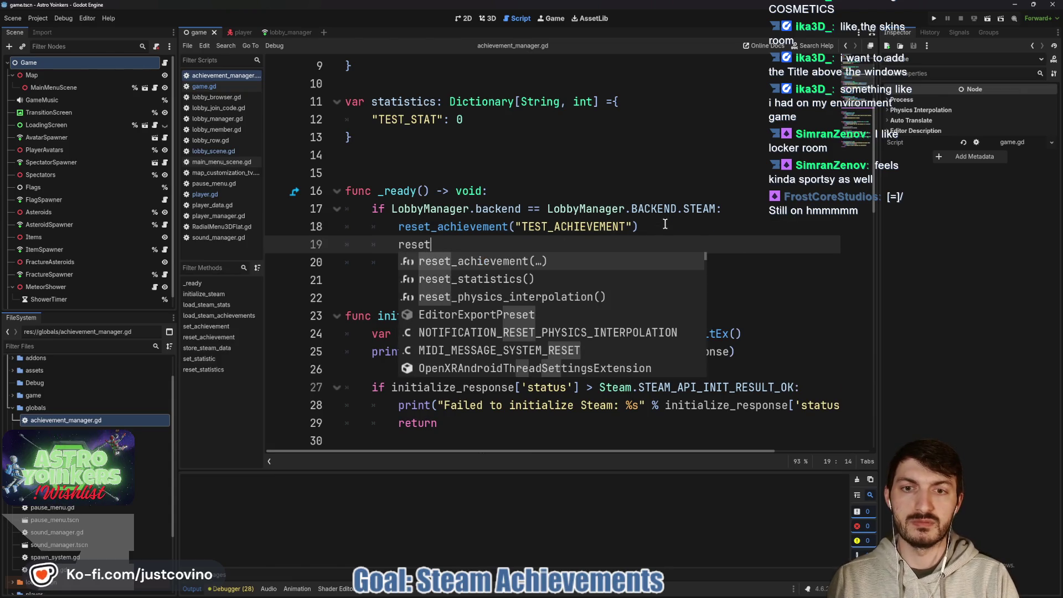
key(Down)
key(Return)
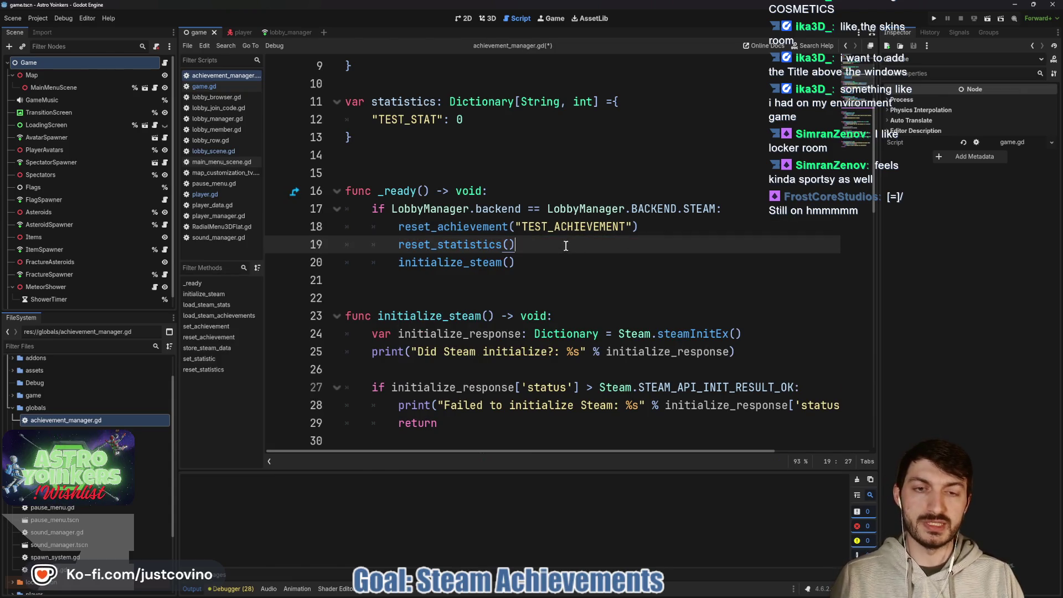
key(ctrl+s)
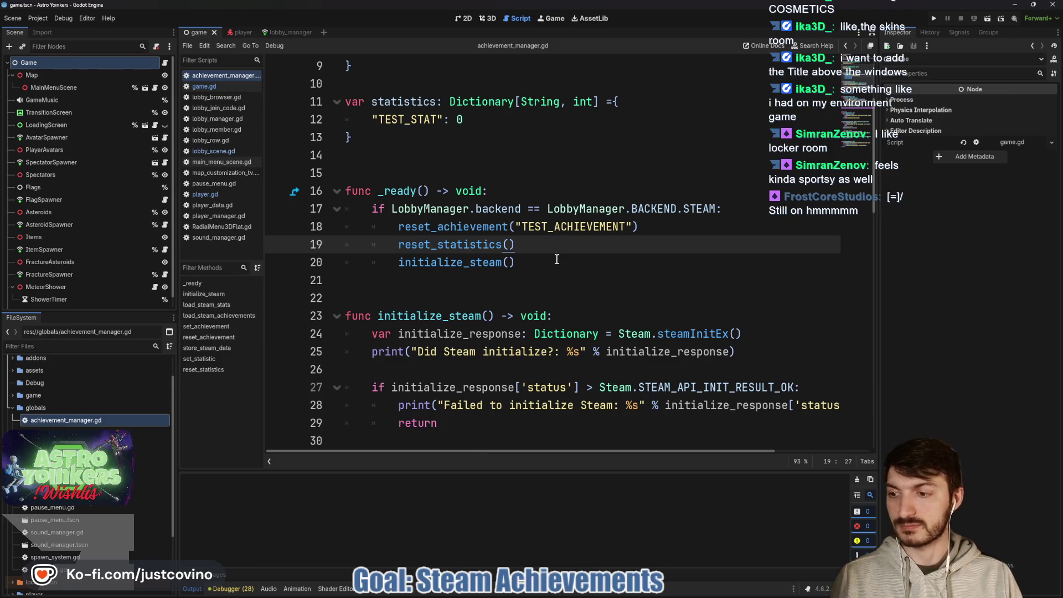
Append '#TODO Temp' comments to both reset calls on lines 18 and 19, then save
scroll(557, 259, down, 1)
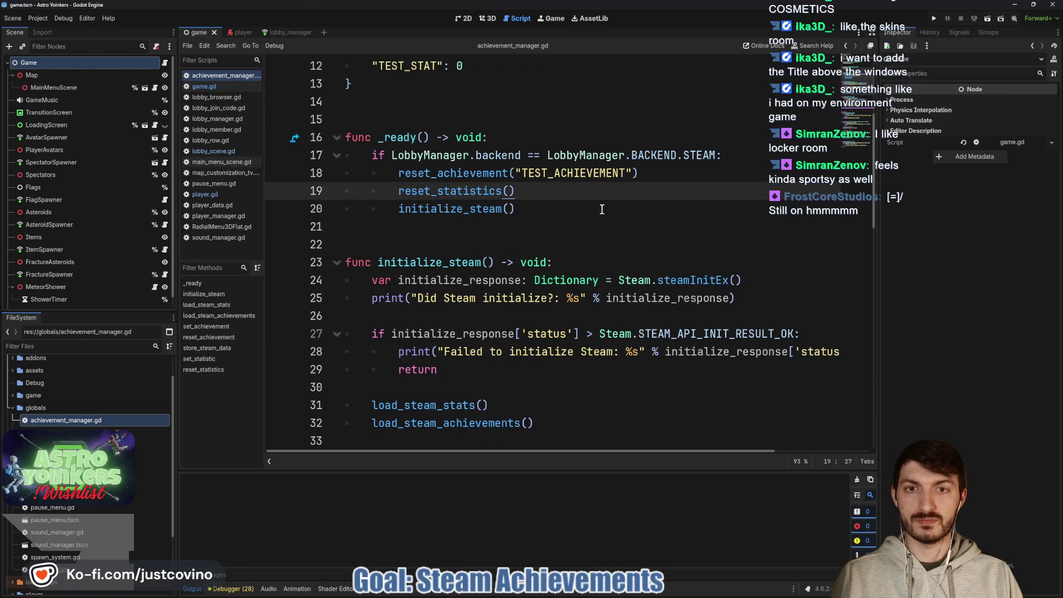
scroll(556, 202, down, 1)
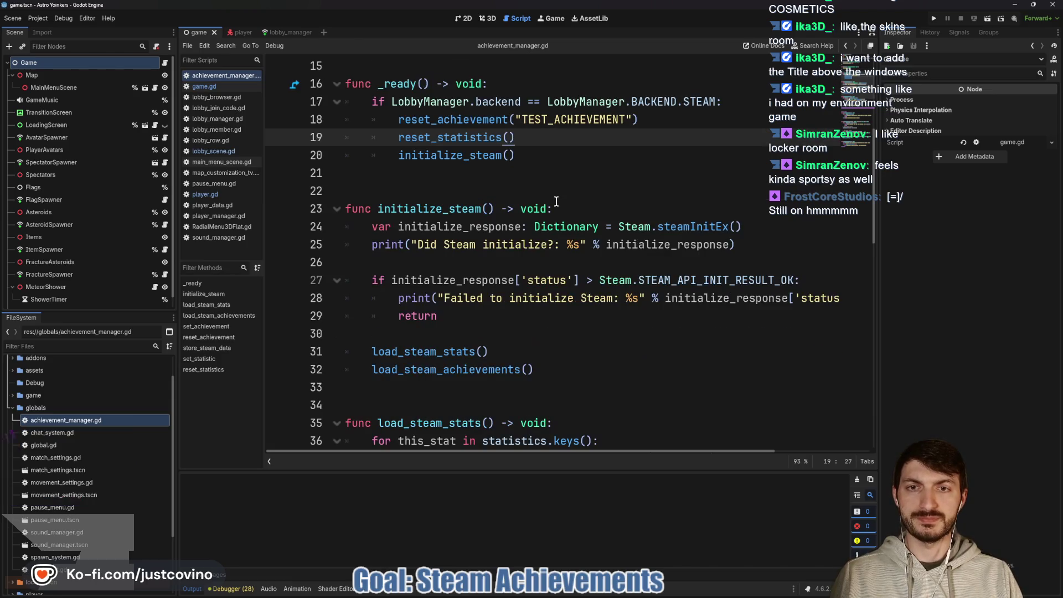
scroll(688, 166, up, 1)
click(694, 180)
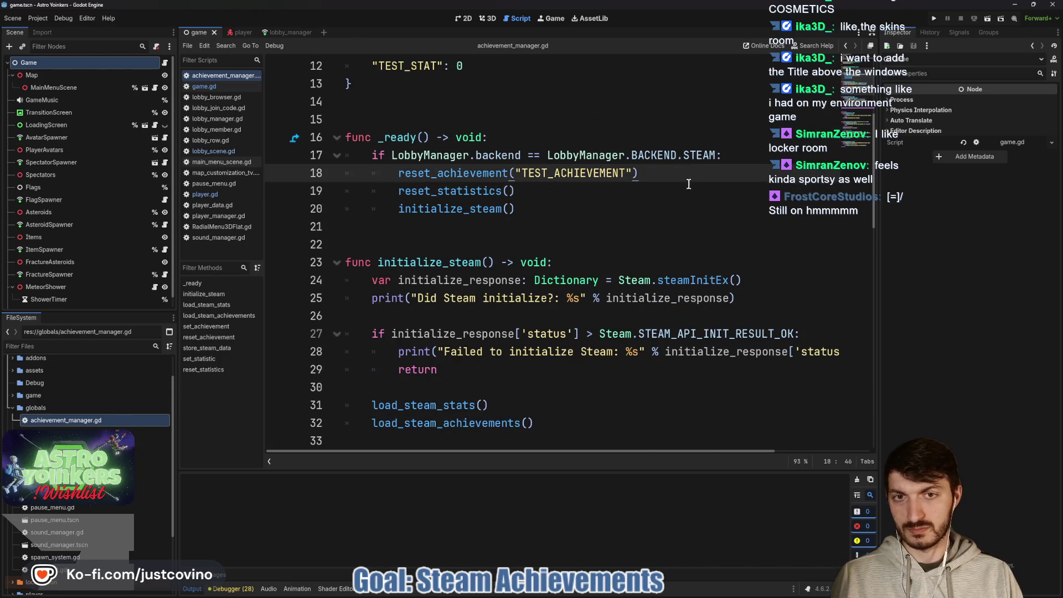
text(#TODO Temp)
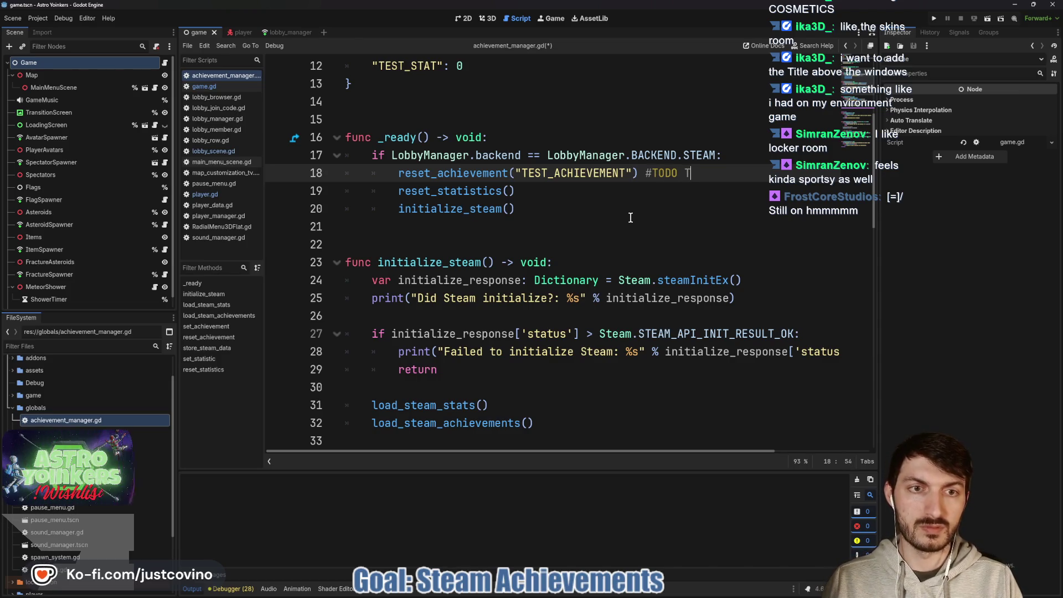
click(552, 190)
text(#)
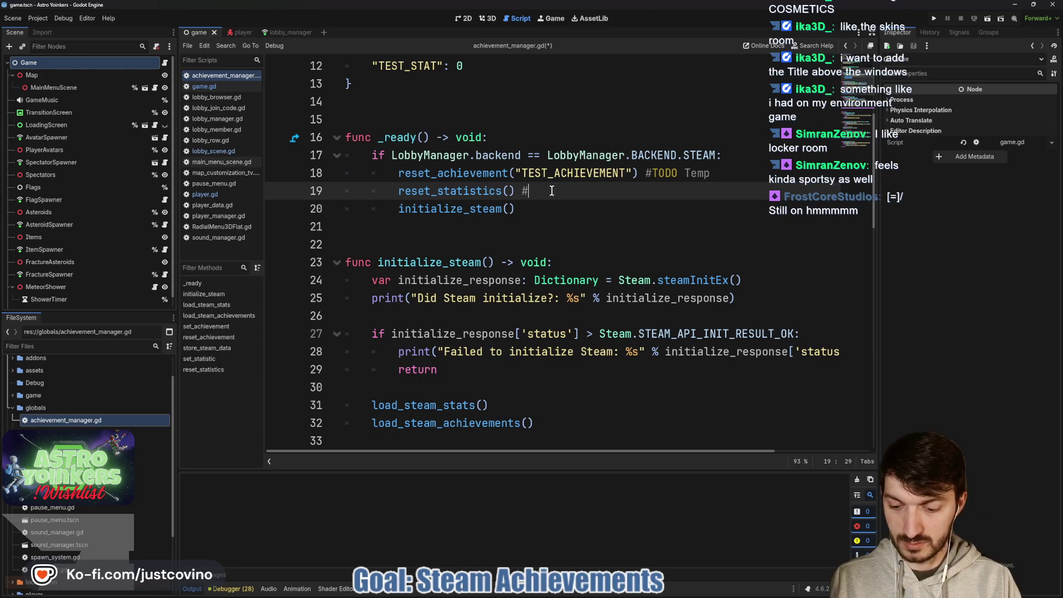
text(TODO Temp)
key(ctrl+s)
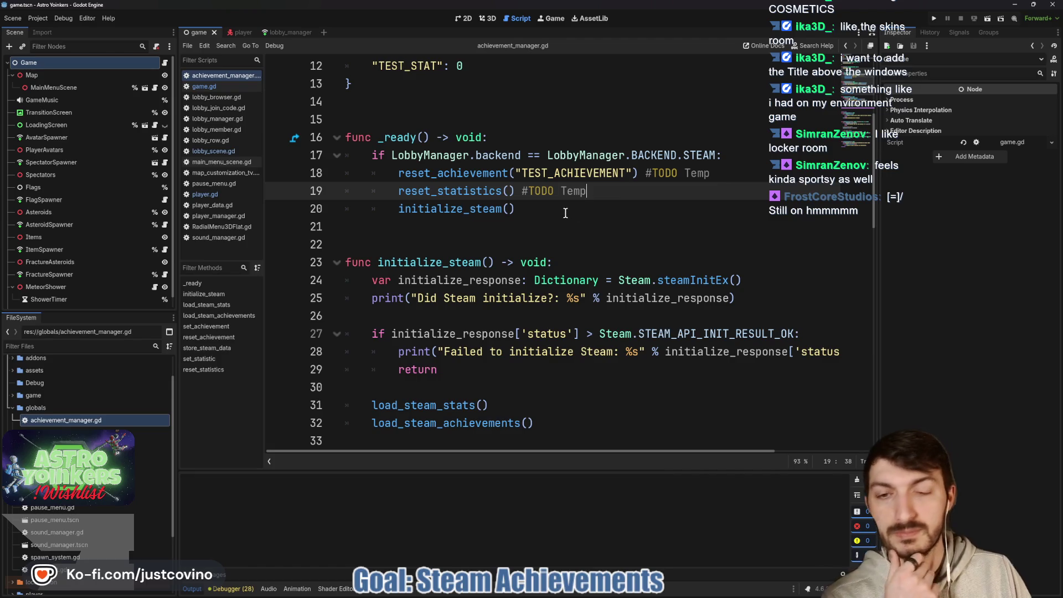
scroll(554, 207, down, 7)
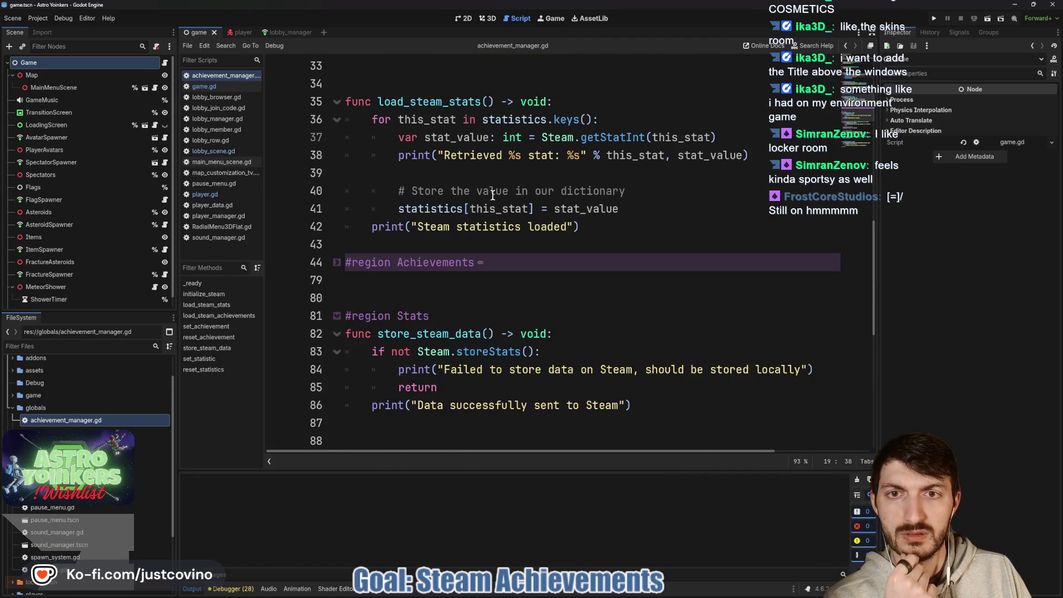
Move the load_steam_stats function under #region Stats and save the script
mouse_move(579, 227)
mouse_down()
mouse_move(487, 227)
mouse_move(342, 101)
mouse_up()
key(ctrl+c)
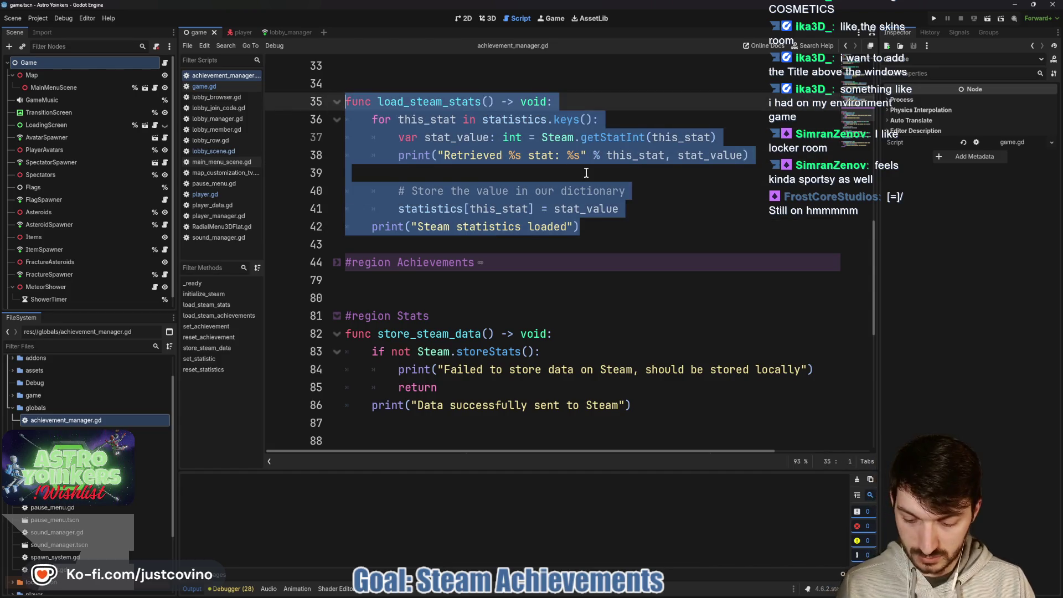
key(BackSpace)
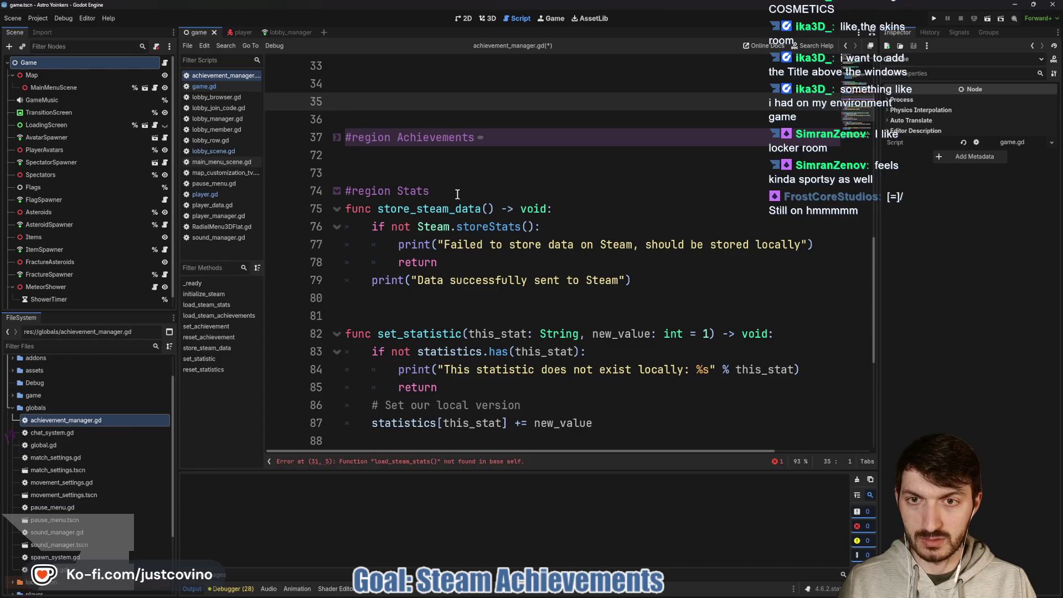
click(455, 189)
key(Return)
key(Return)
key(Up)
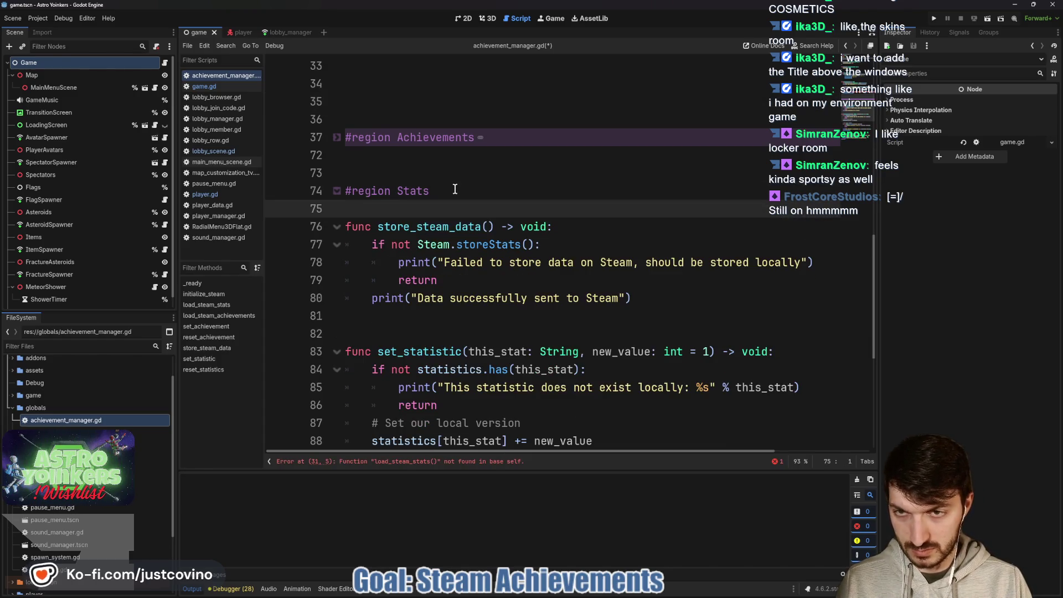
key(Return)
key(Up)
key(ctrl+v)
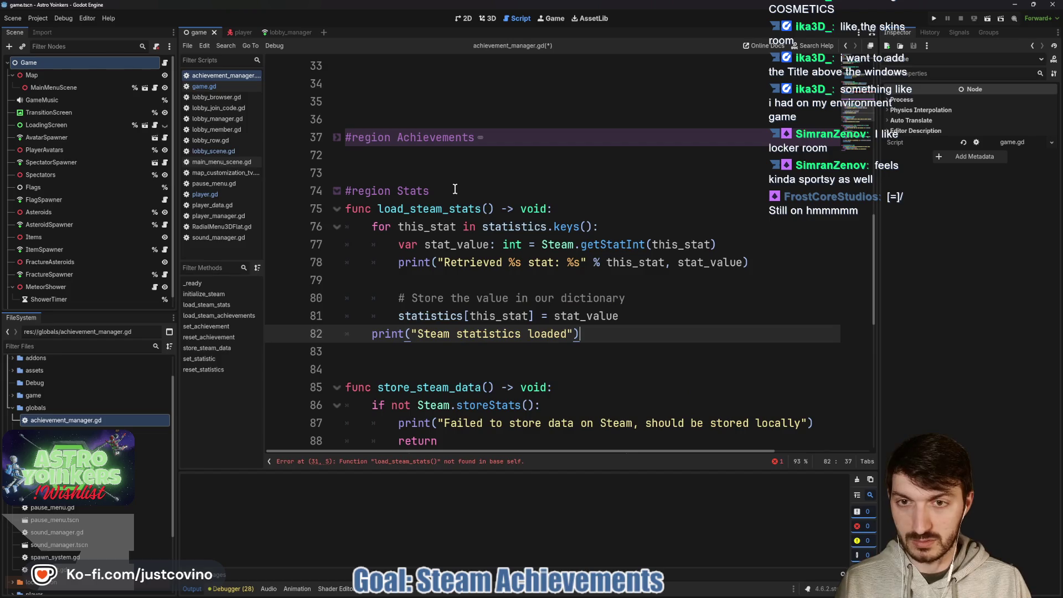
click(396, 361)
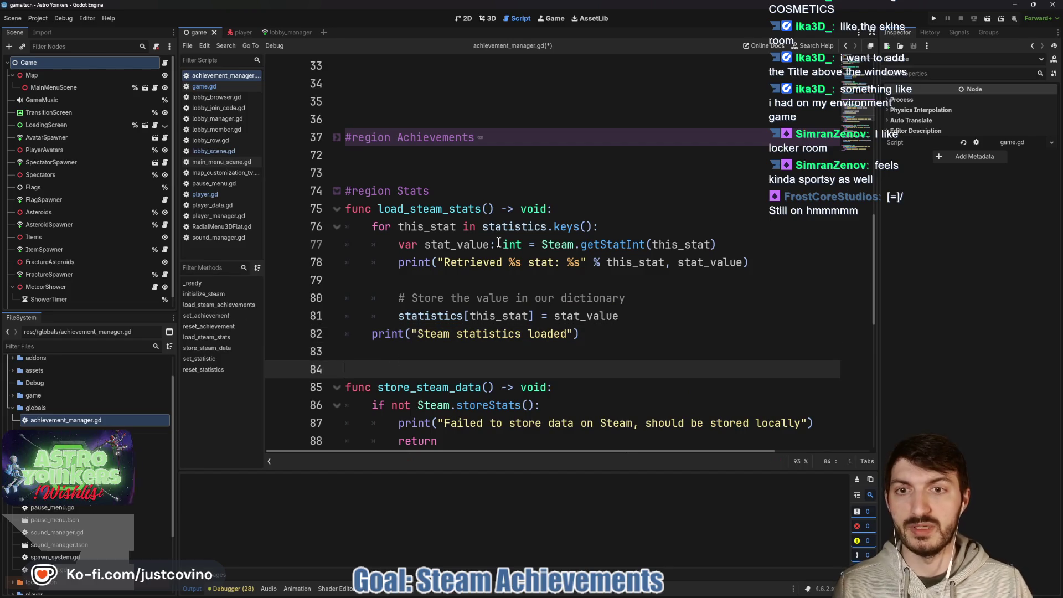
key(ctrl+s)
Delete the extra blank lines above #region Achievements so #region Stats starts at line 72
click(337, 138)
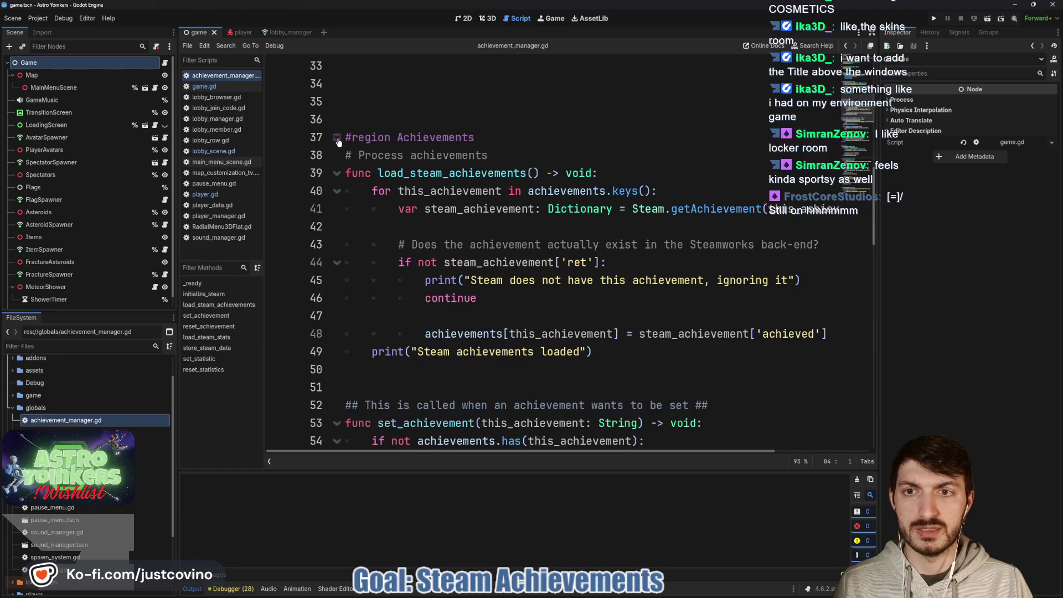
click(337, 138)
click(337, 189)
click(336, 188)
click(337, 135)
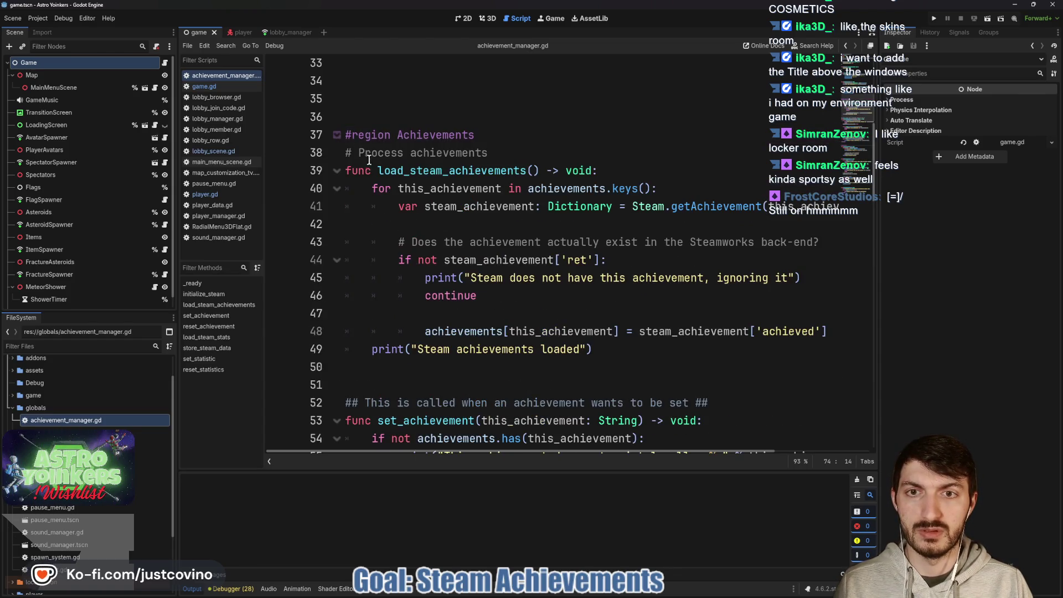
scroll(372, 160, up, 6)
scroll(395, 194, down, 5)
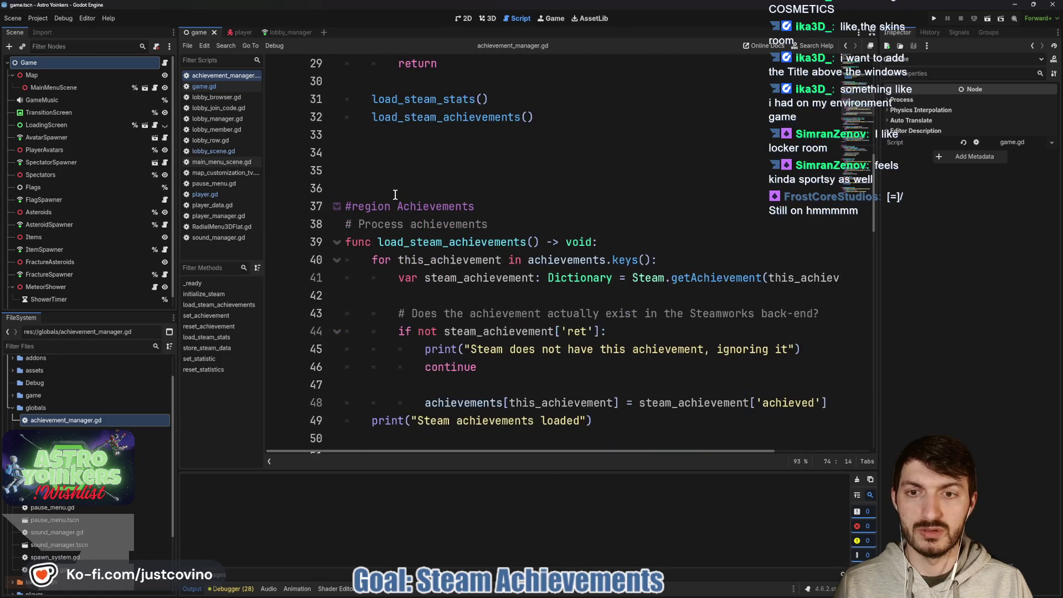
click(397, 171)
key(BackSpace)
key(BackSpace)
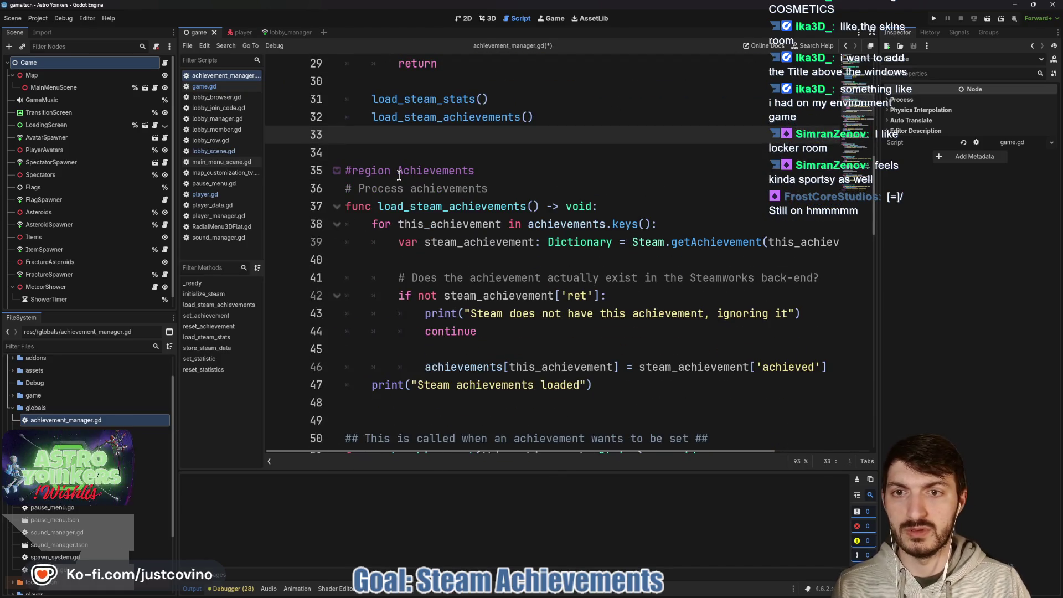
scroll(398, 175, down, 7)
scroll(553, 233, up, 3)
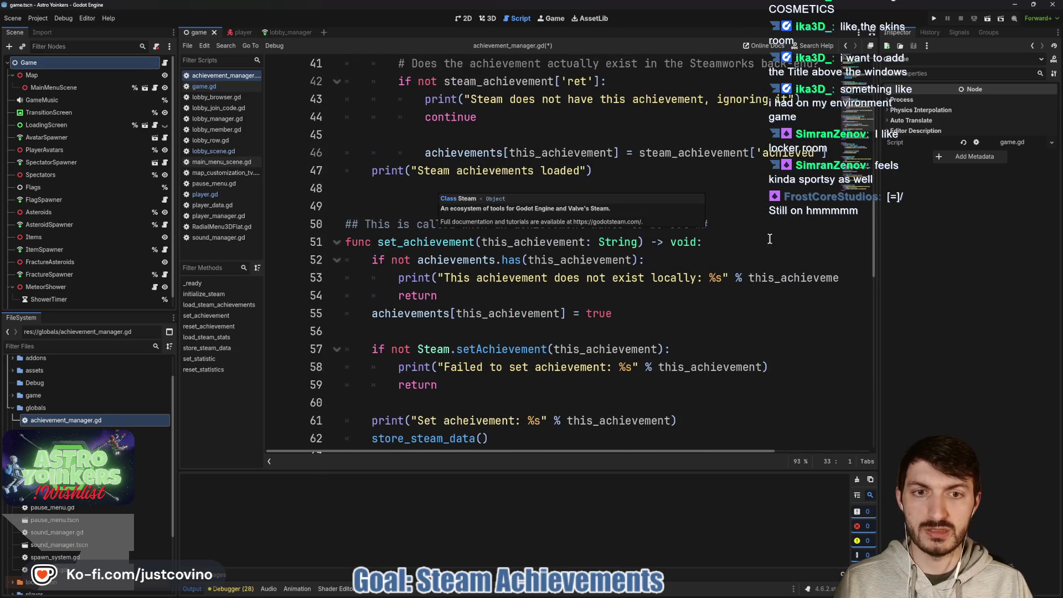
scroll(591, 214, up, 3)
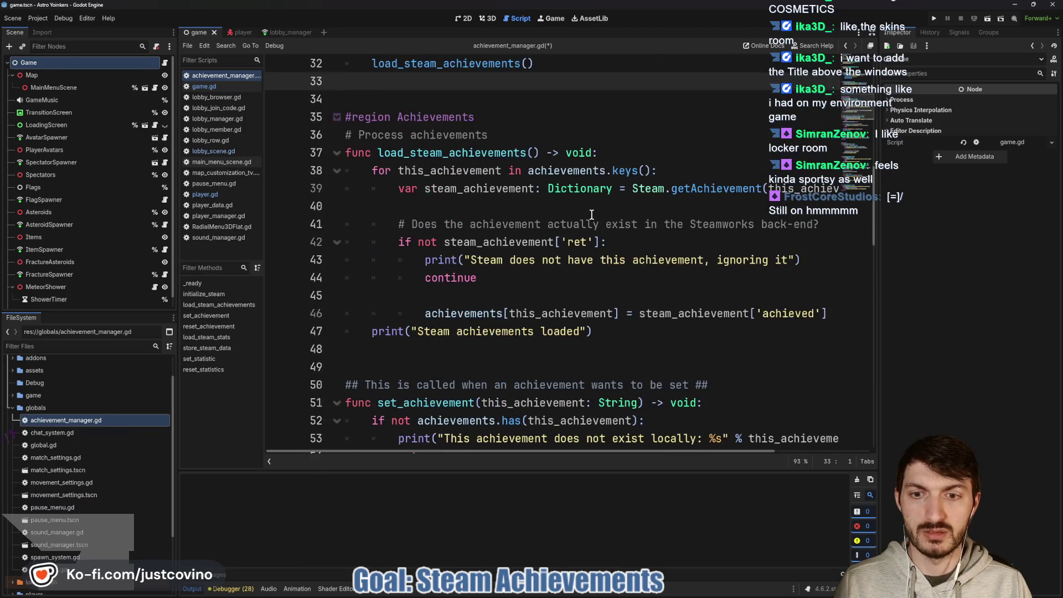
scroll(502, 223, down, 10)
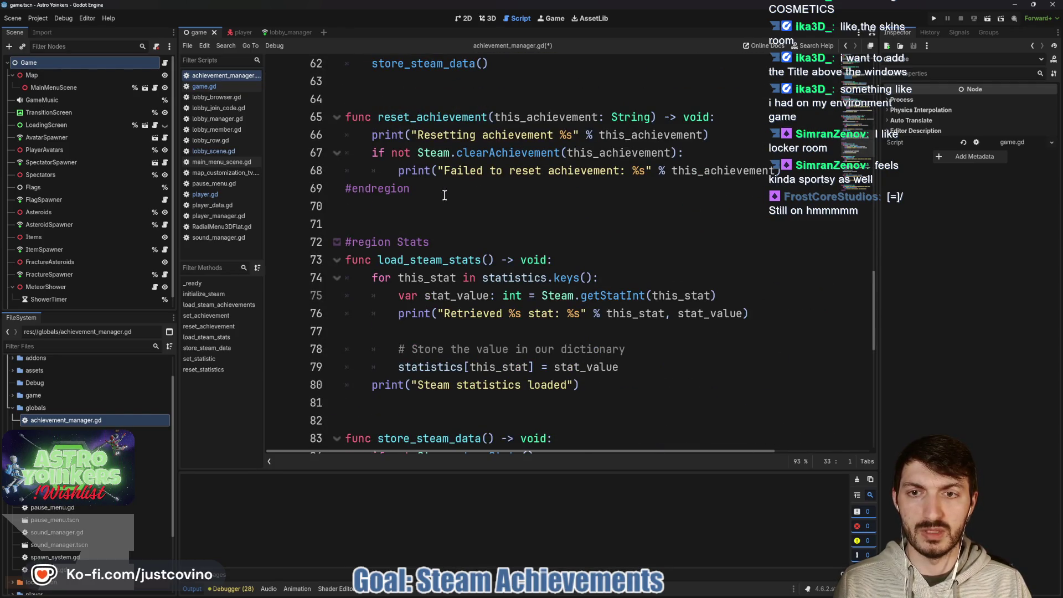
Add a Stats header under #region Stats and a '## Store Stats ##' header above store_steam_data
scroll(442, 188, down, 1)
click(464, 188)
key(Return)
text(## Process)
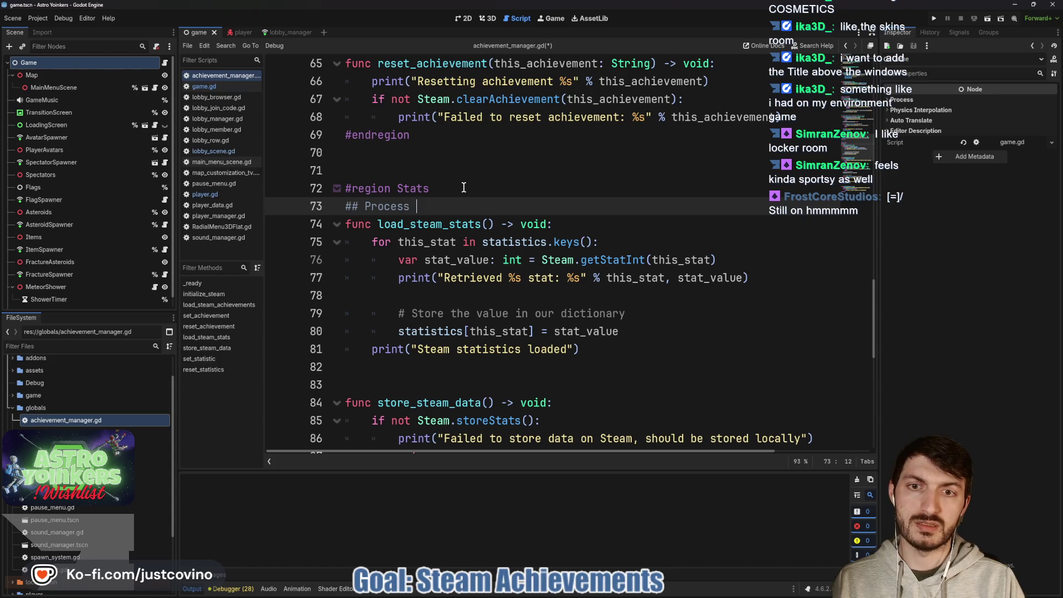
text(Stats ##)
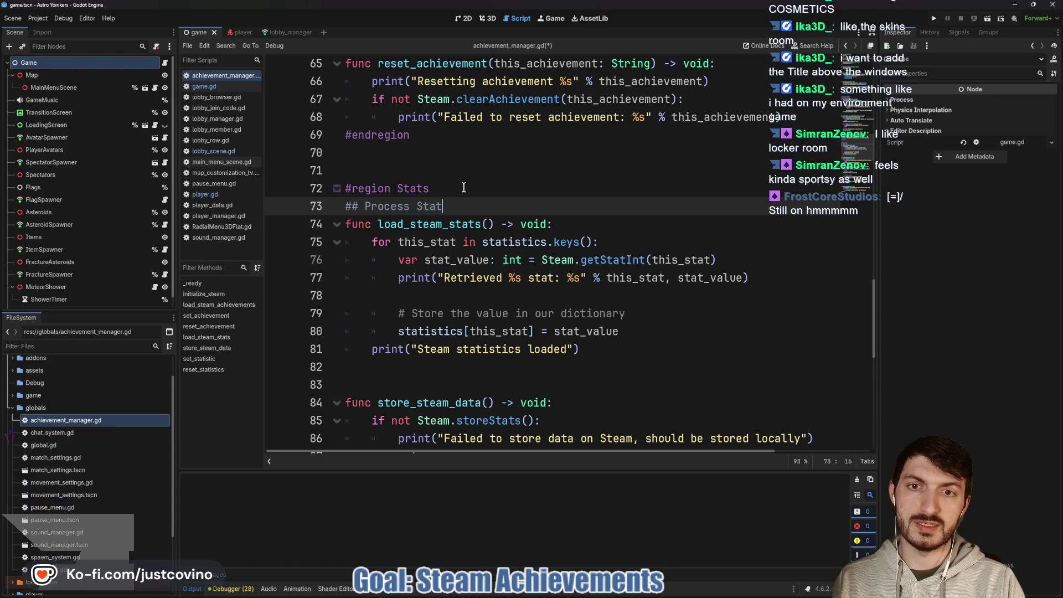
scroll(467, 213, down, 3)
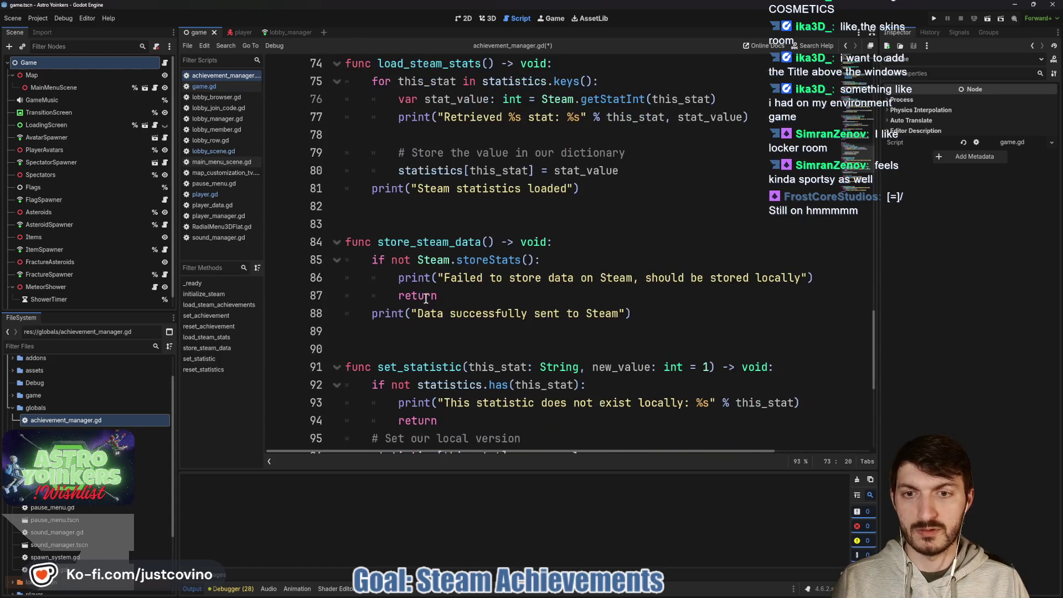
click(393, 226)
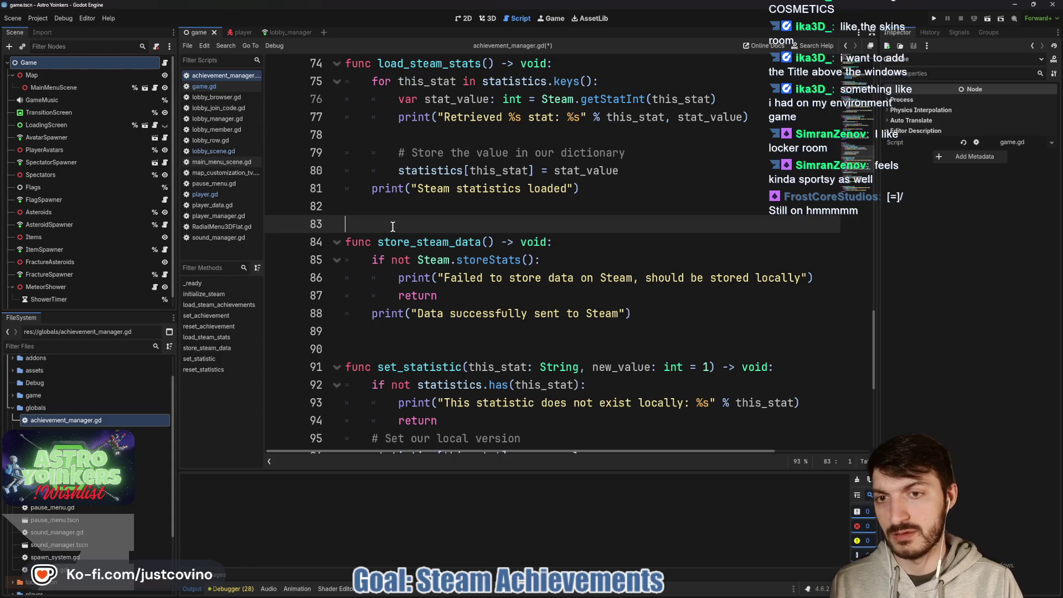
text(# Store)
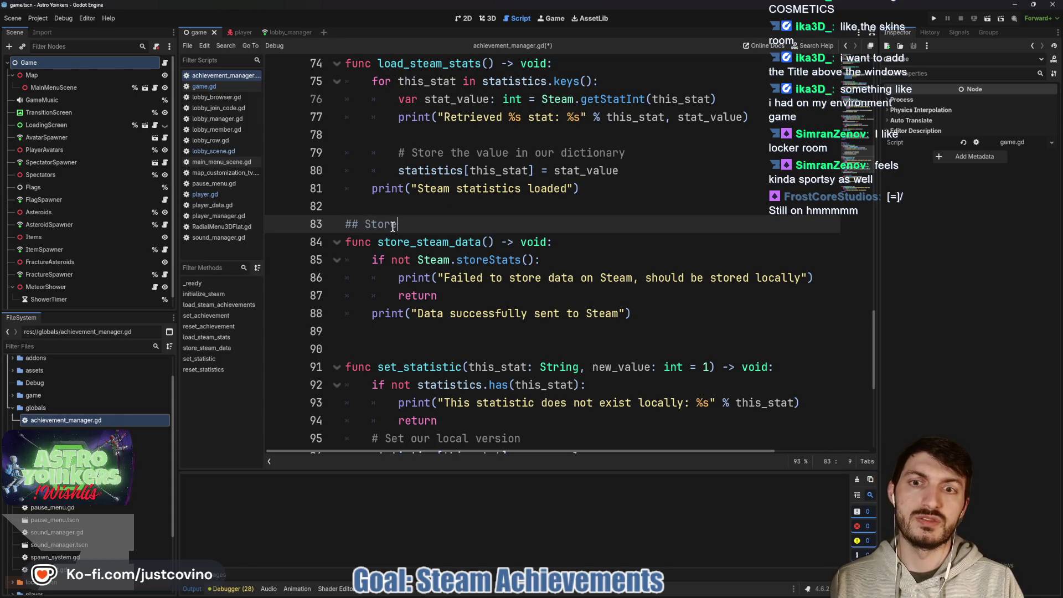
text( Stats ##)
click(382, 206)
key(Return)
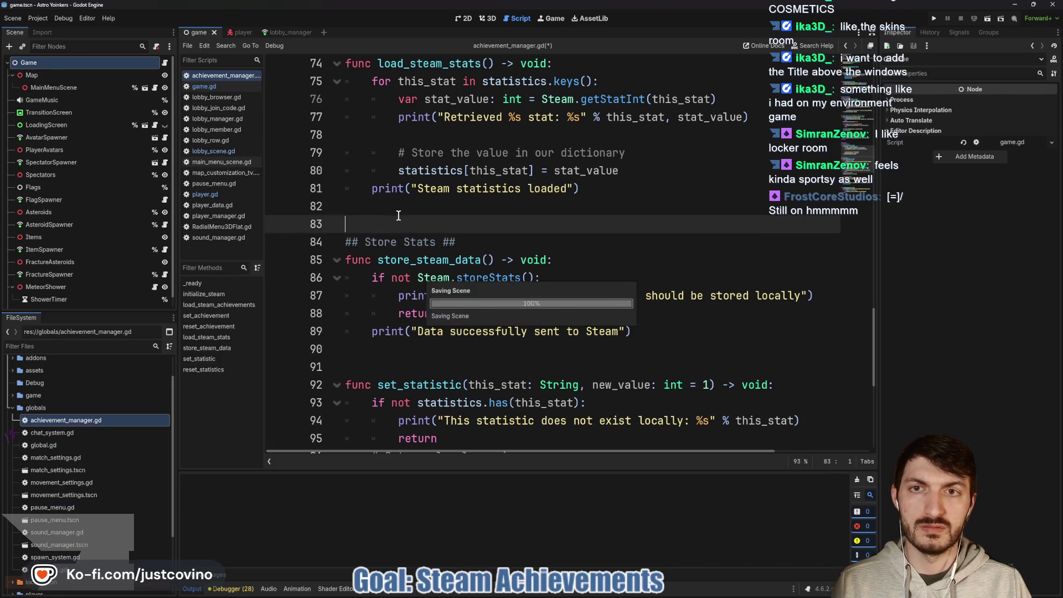
scroll(435, 230, down, 3)
click(409, 211)
key(ctrl+s)
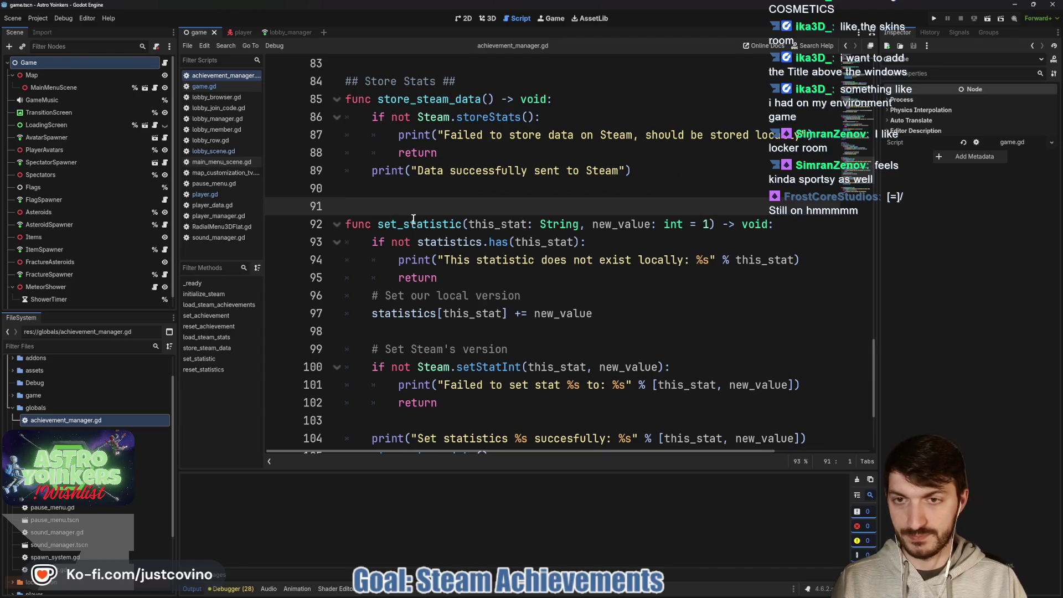
Add a '## Called when setting Stat ##' header above set_statistic and save
key(Return)
text(Call)
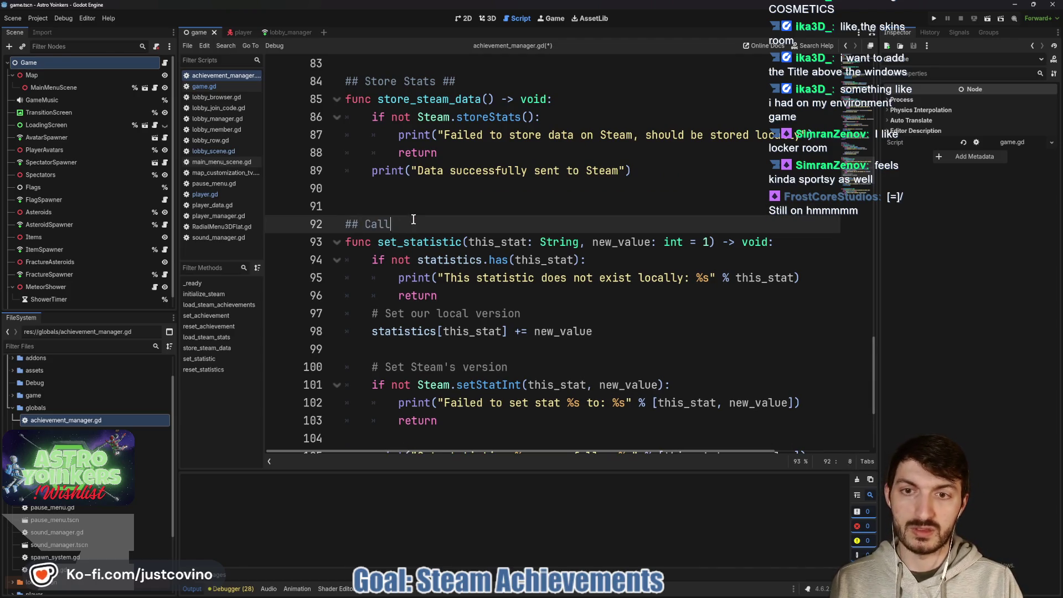
text(ed when setting)
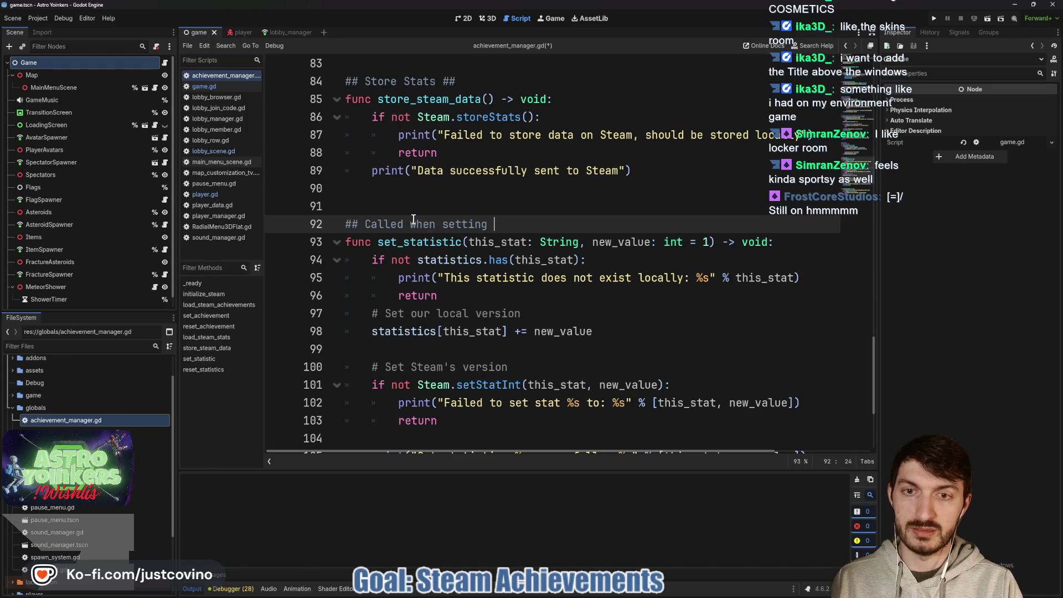
key(ctrl+s)
scroll(429, 309, down, 3)
click(395, 334)
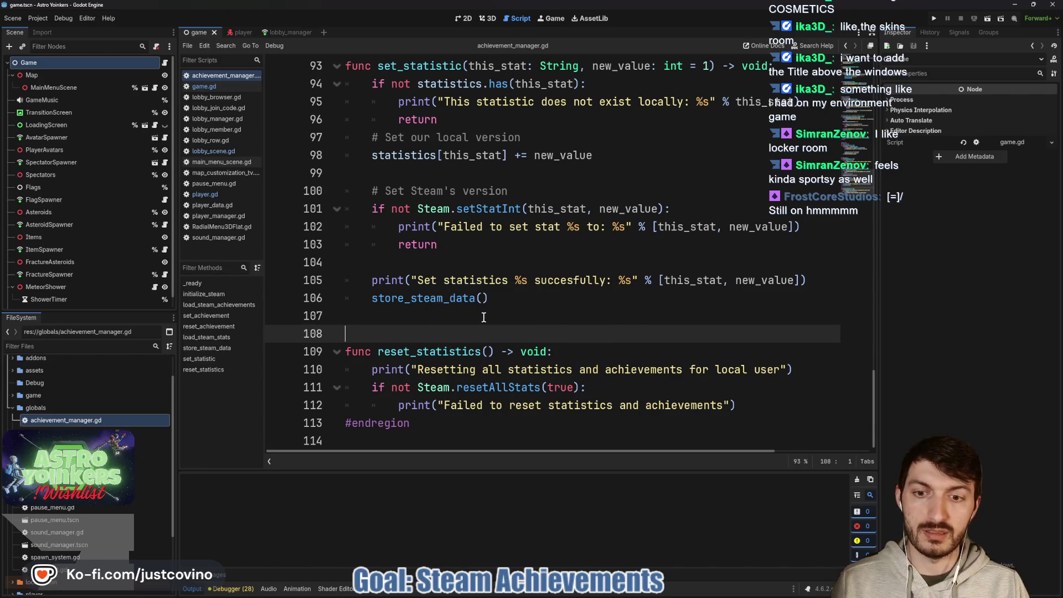
scroll(476, 305, up, 3)
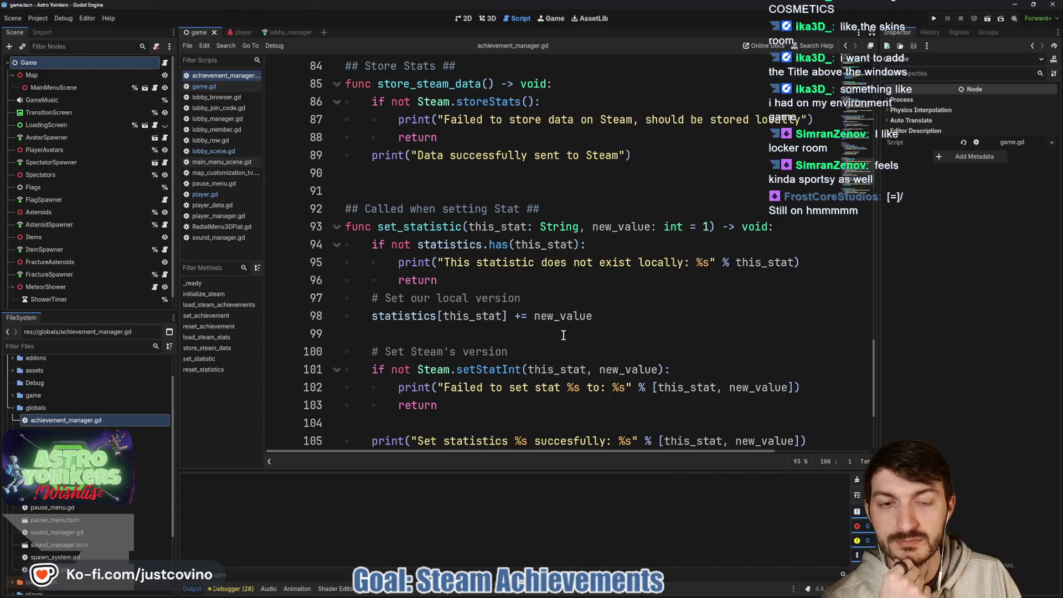
scroll(603, 324, up, 2)
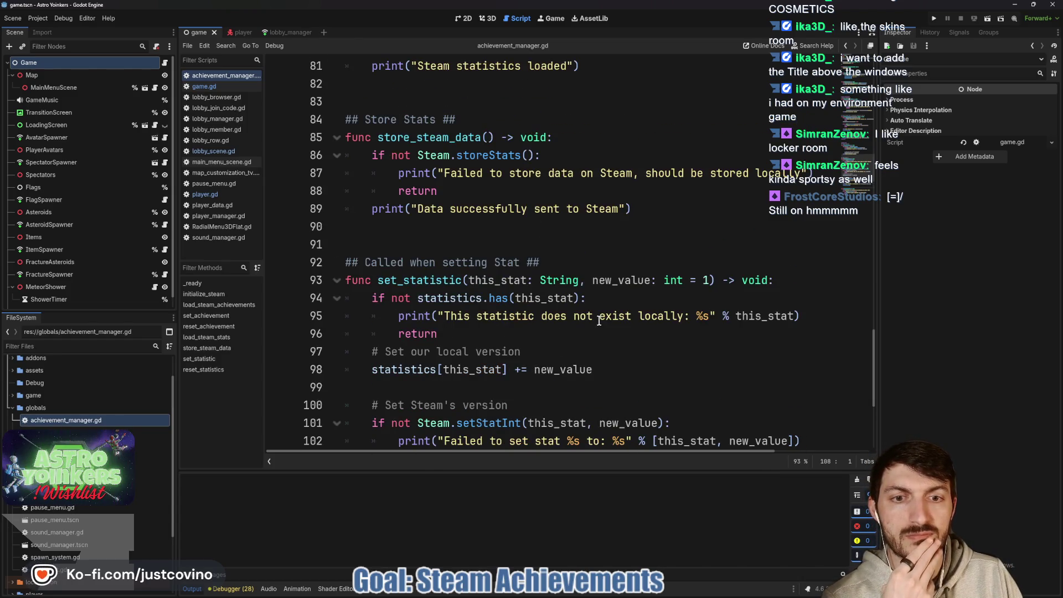
scroll(599, 320, up, 3)
scroll(601, 318, down, 5)
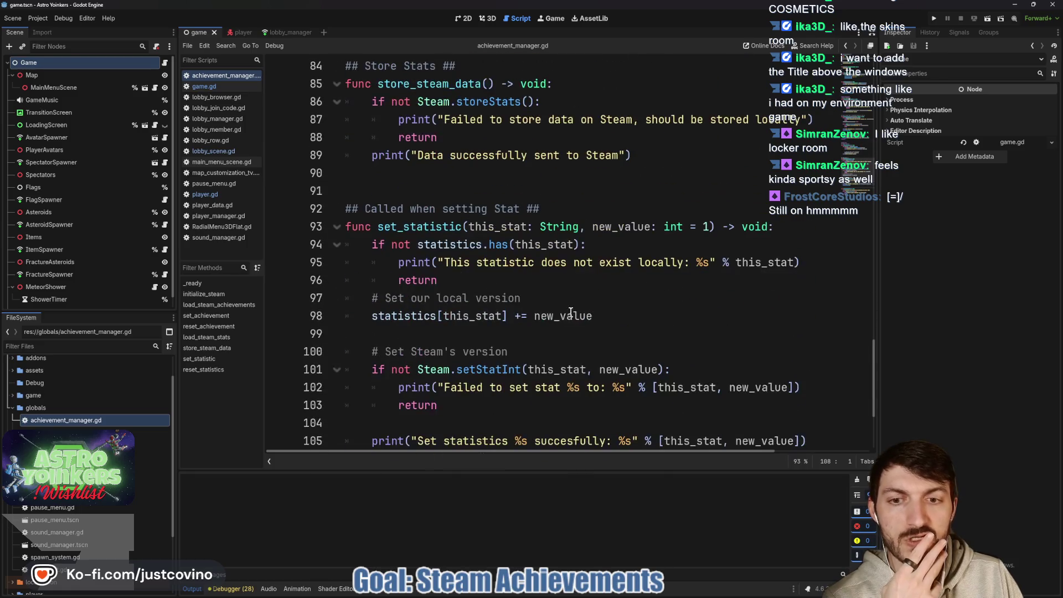
double_click(418, 227)
click(485, 178)
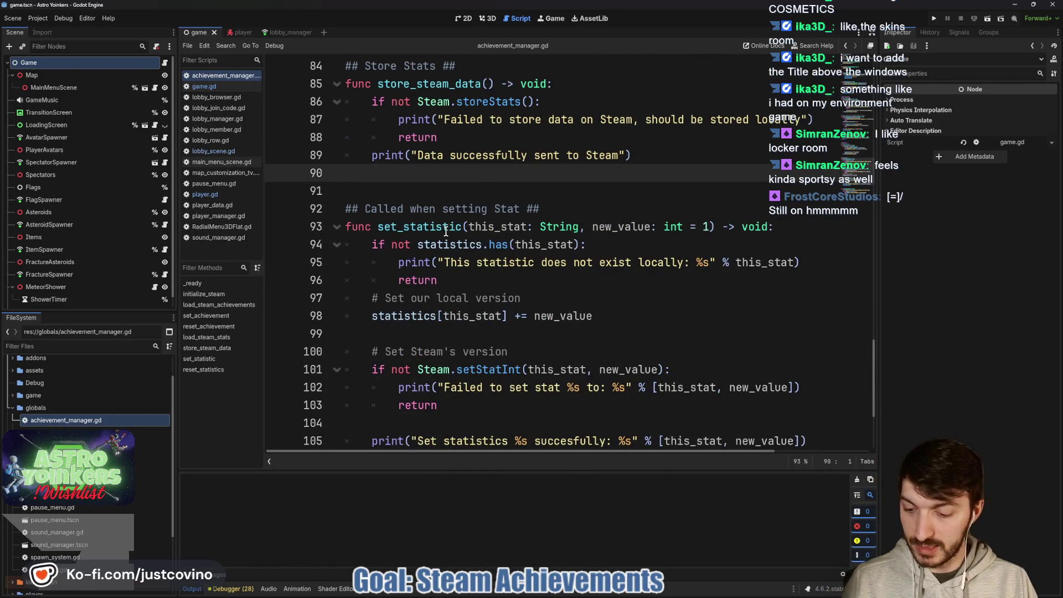
mouse_move(437, 250)
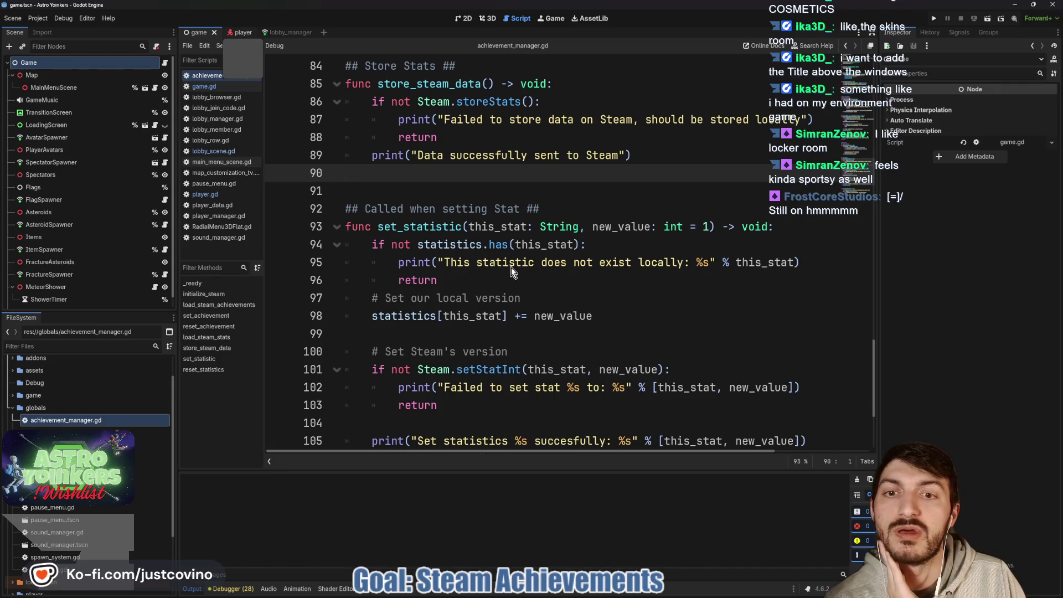
Switch to player.gd and go to the end of the die() function at line 485
key(ctrl+Tab)
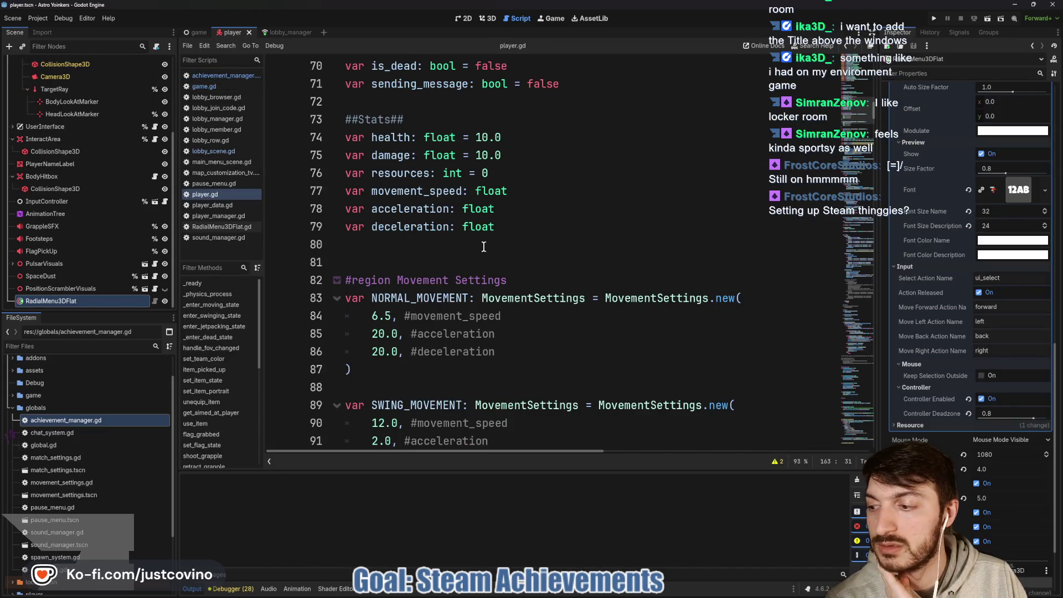
scroll(563, 260, down, 20)
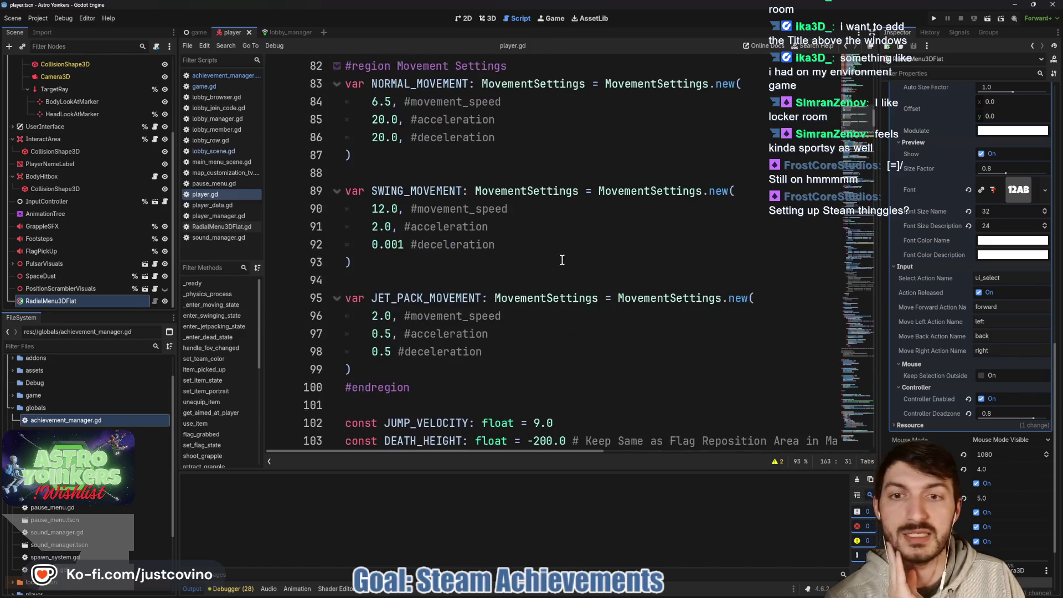
scroll(553, 270, down, 20)
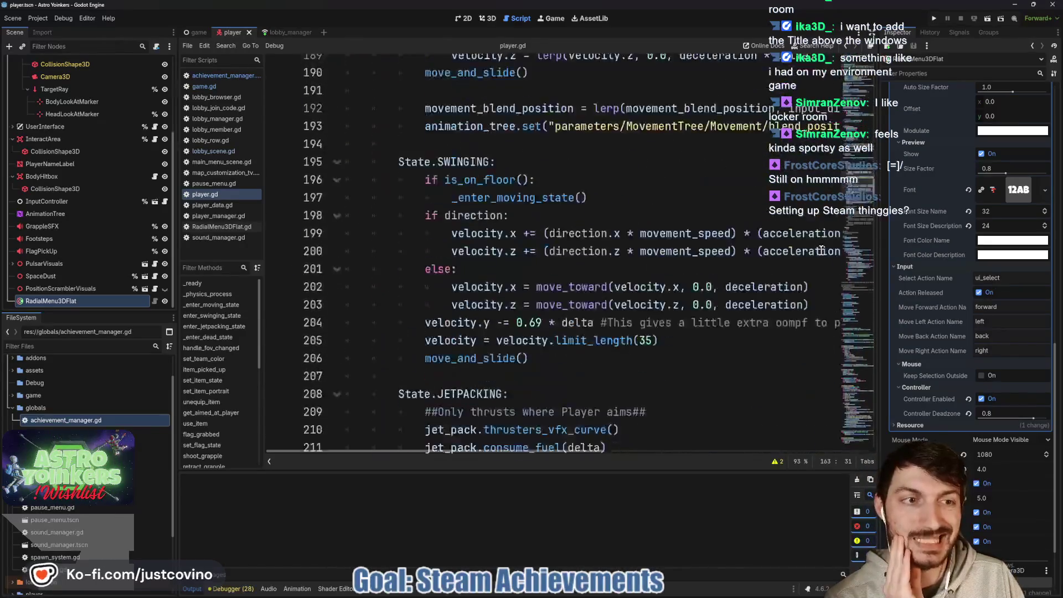
scroll(498, 287, down, 20)
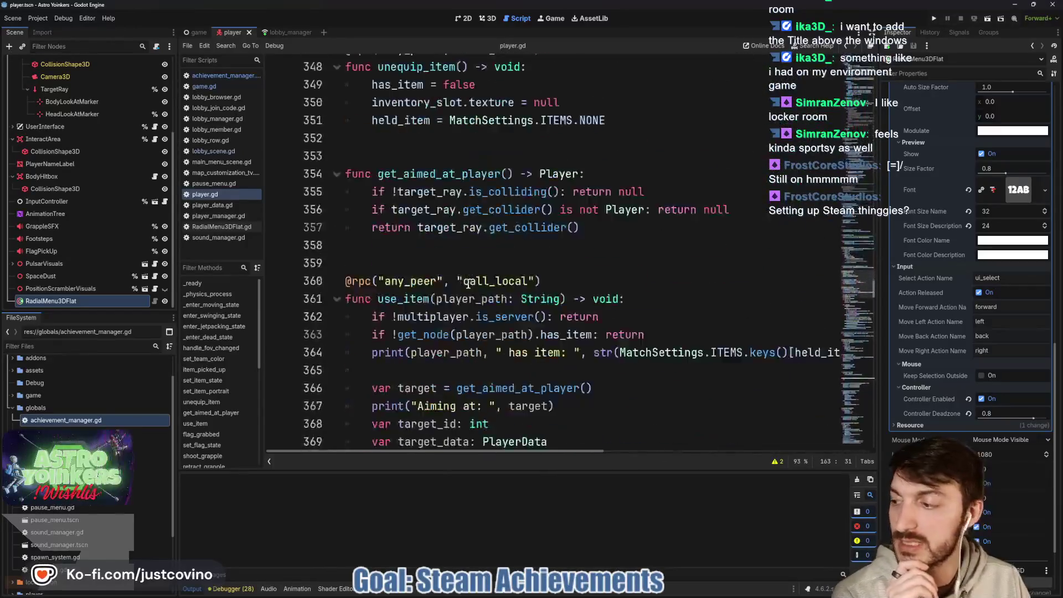
scroll(522, 287, down, 3)
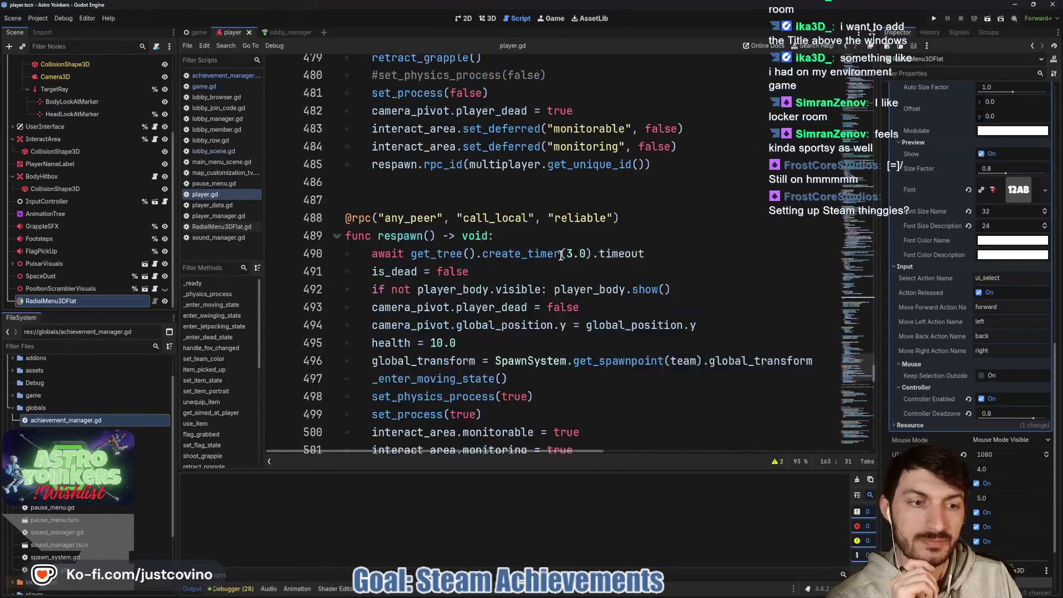
scroll(512, 295, down, 4)
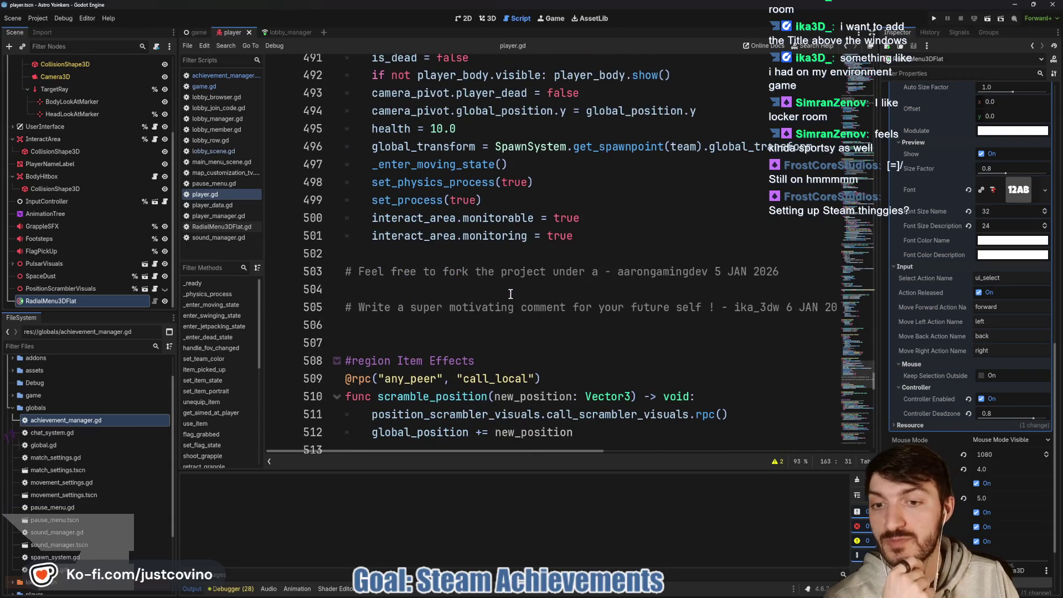
scroll(508, 293, up, 2)
scroll(506, 292, up, 4)
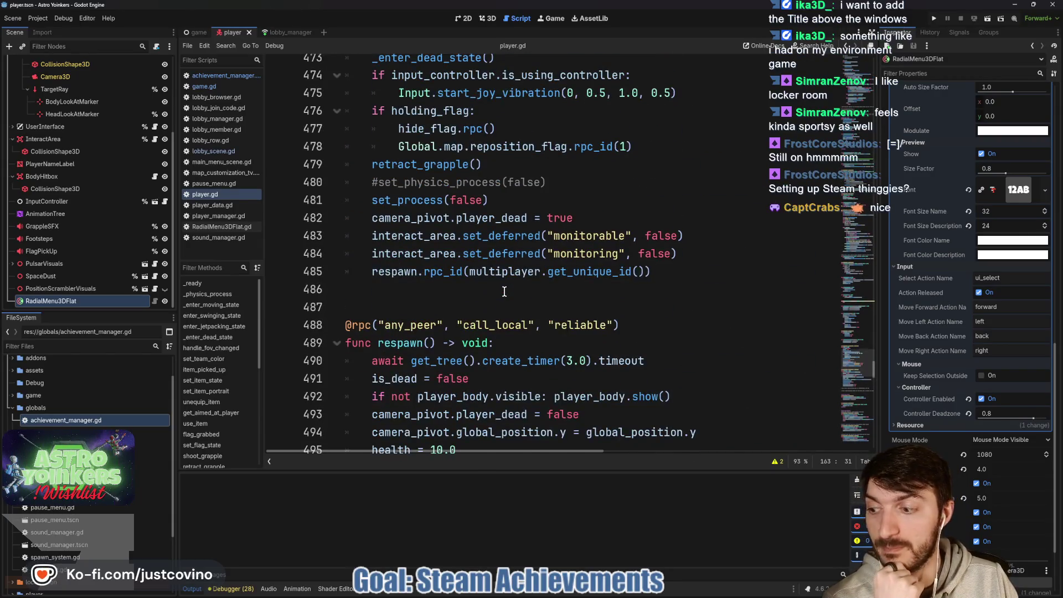
scroll(504, 291, up, 1)
scroll(501, 285, up, 1)
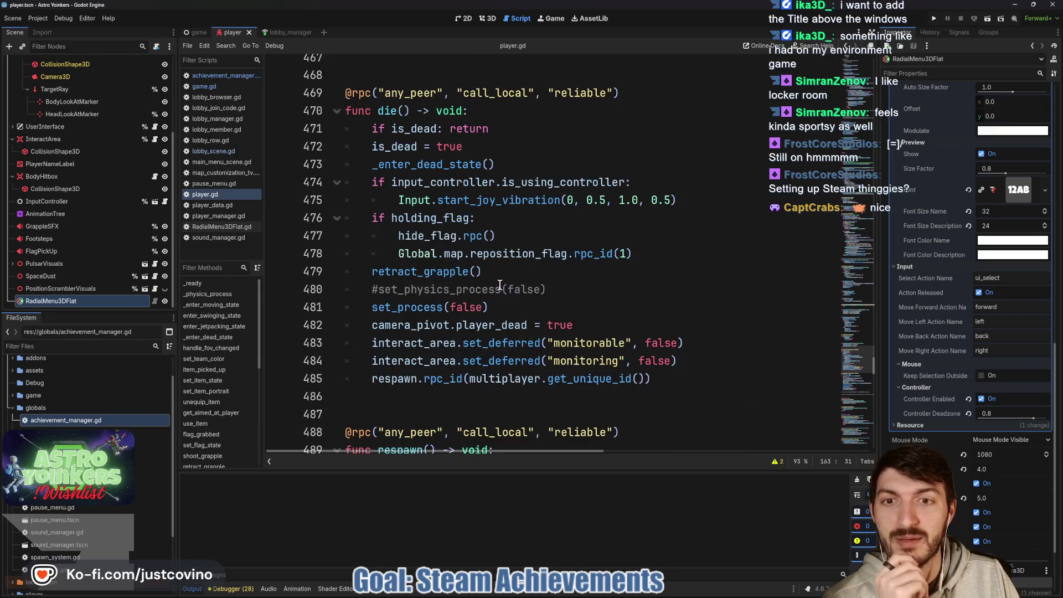
click(682, 382)
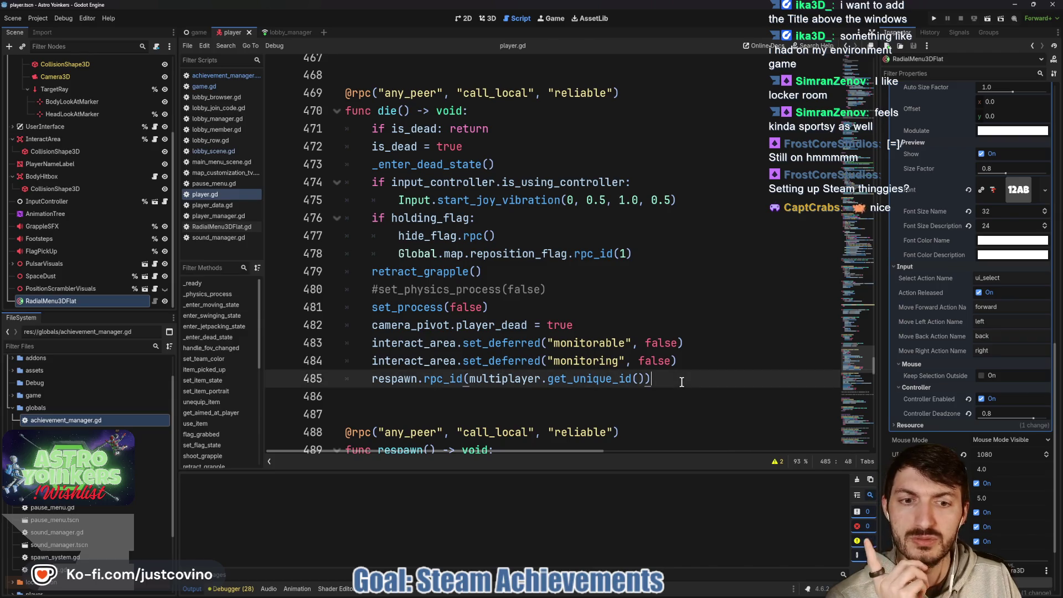
Add AchievementManager.set_statistic("TEST_STAT") as die()'s last line and save player.gd
key(Return)
text(if Lobb)
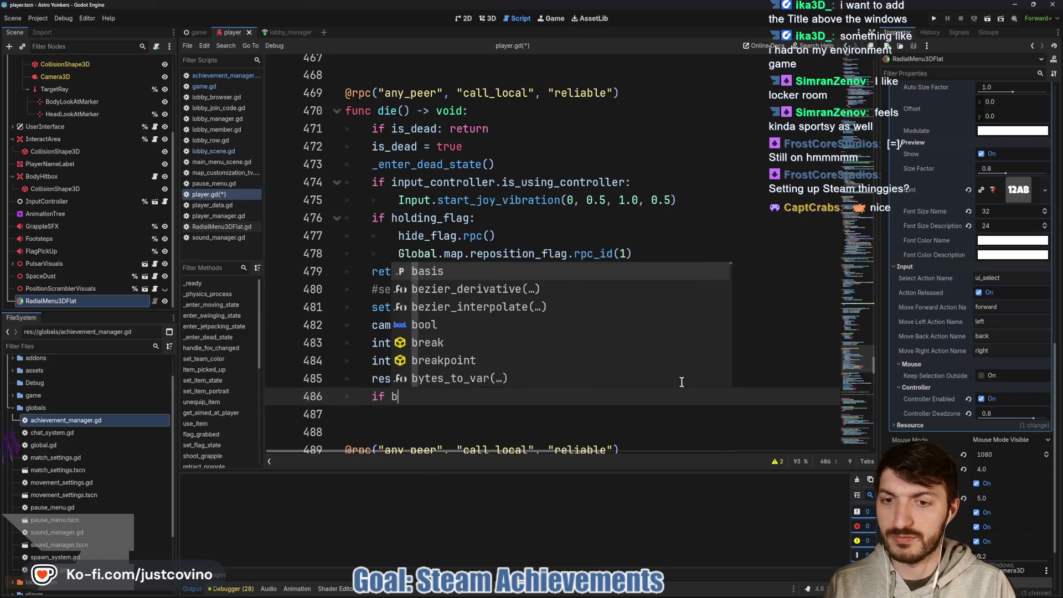
text(yManager.)
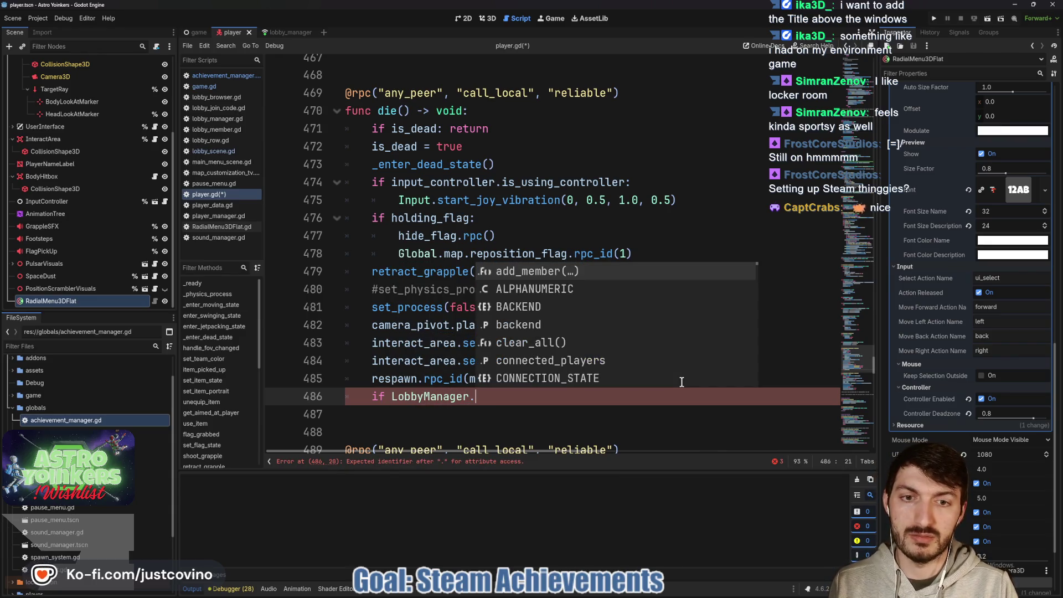
key(BackSpace)
key(BackSpace)
key(BackSpace)
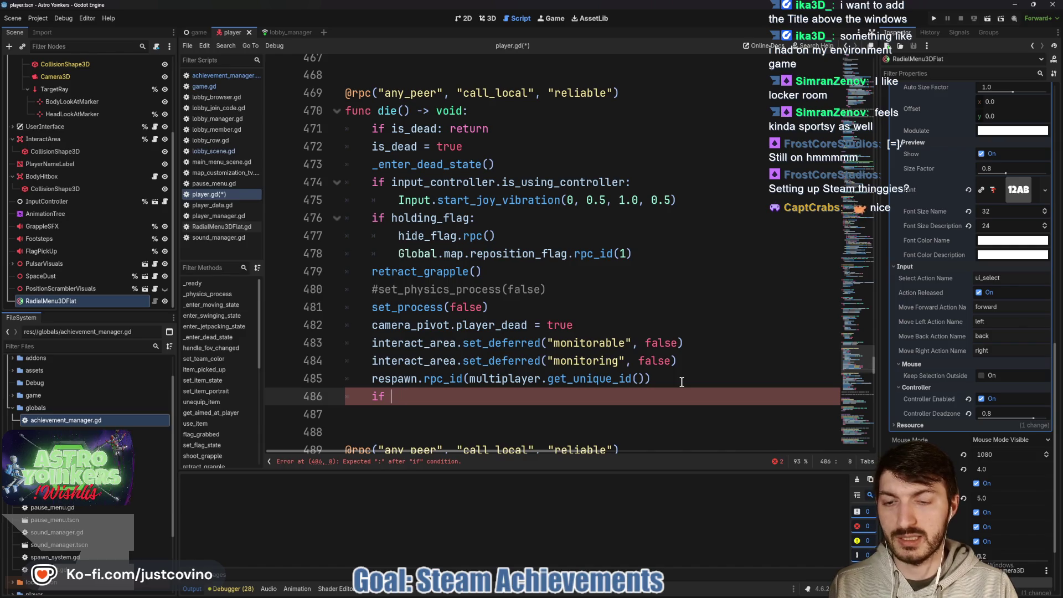
key(BackSpace)
key(BackSpace)
text(Achieve)
key(Return)
text(.set)
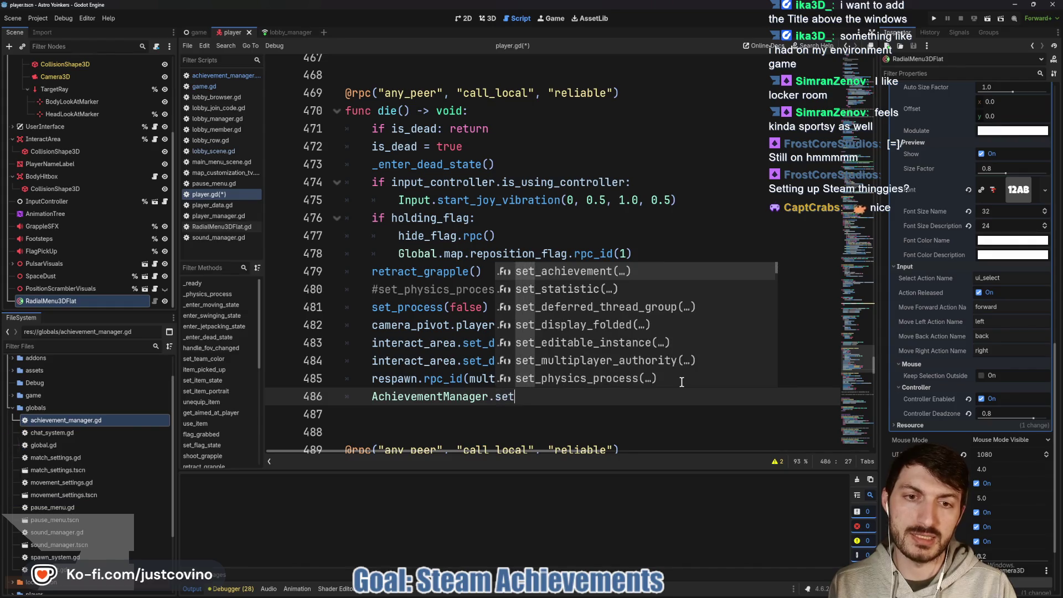
key(Down)
key(Return)
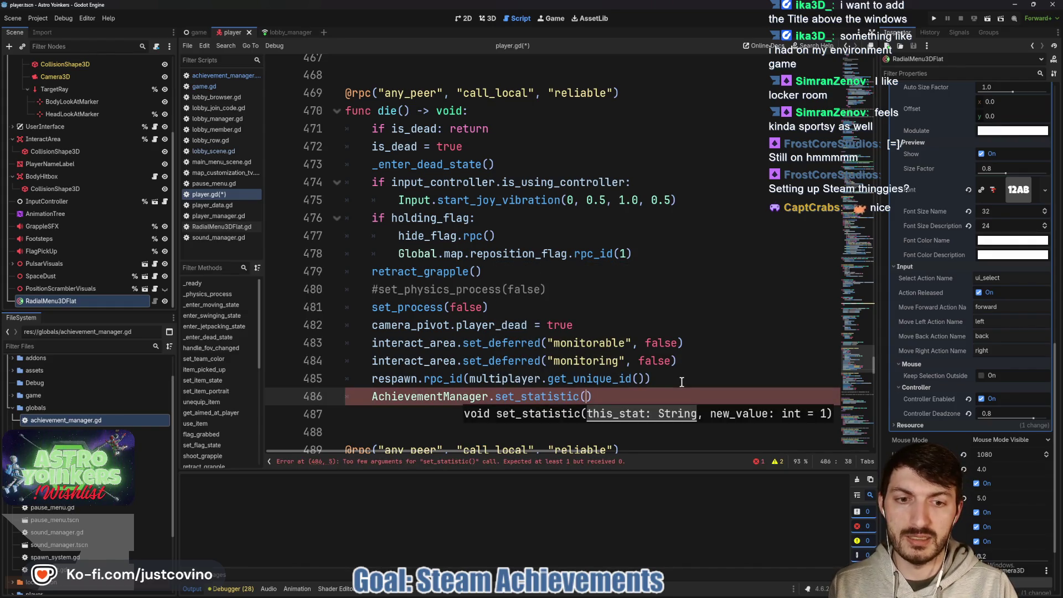
text(TEST)
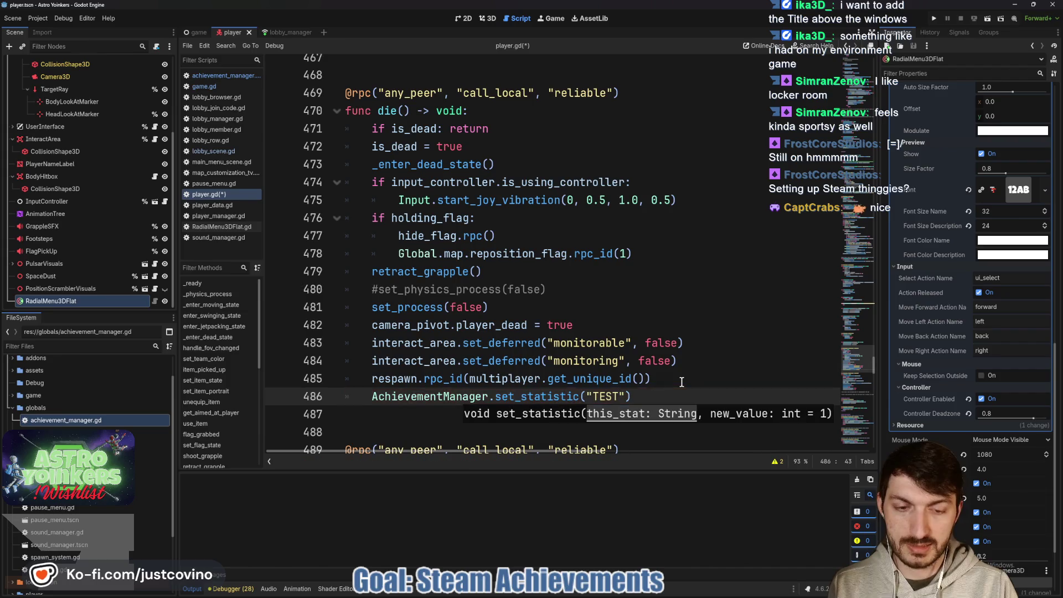
text(_STAT)
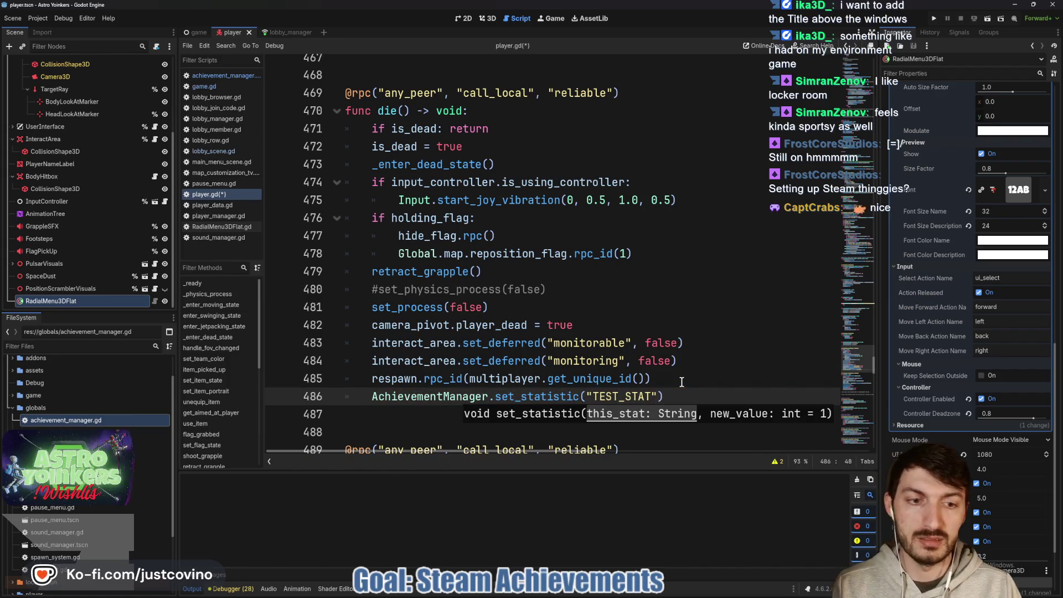
key(End)
key(ctrl+s)
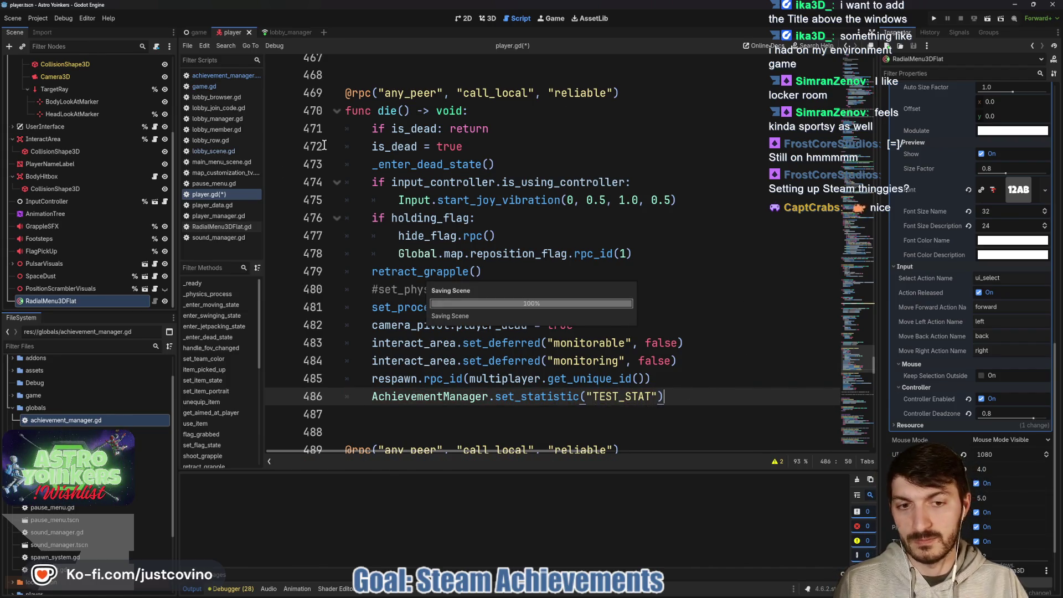
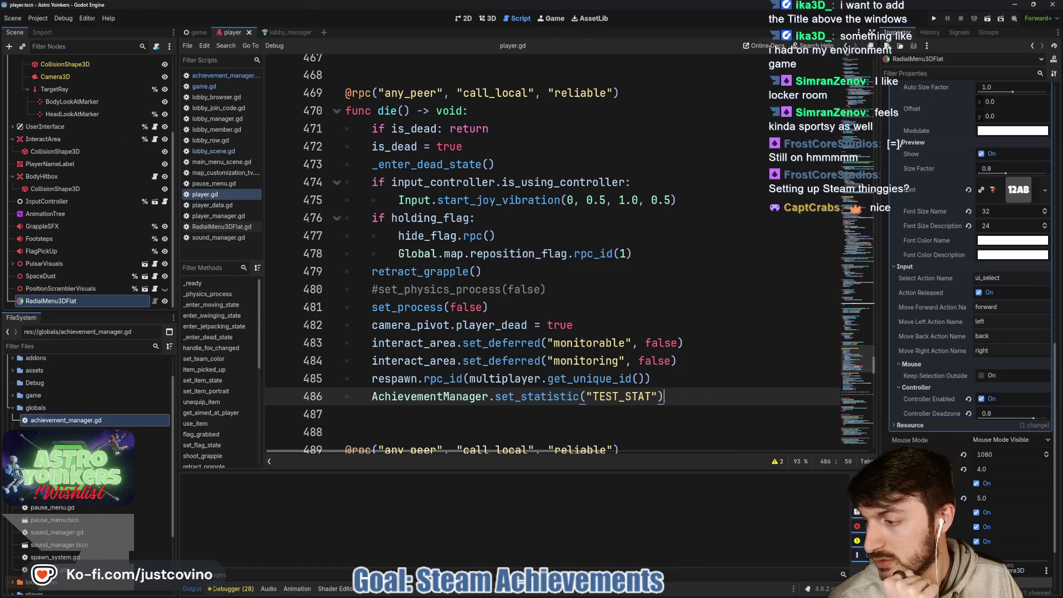
Run the project and let the debugger stop at the format-string error on achievement_manager.gd line 77
click(664, 315)
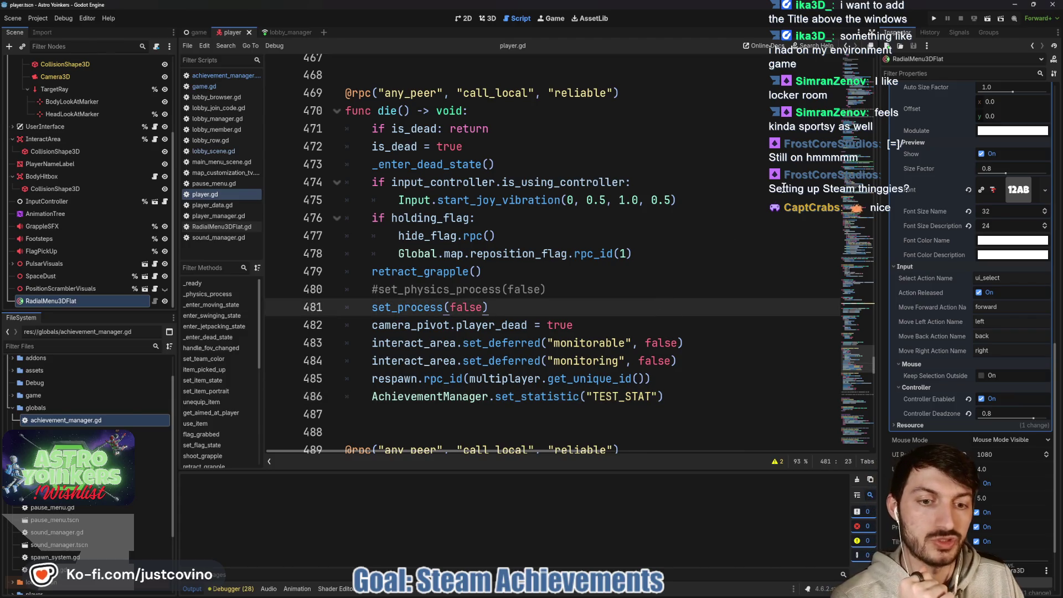
click(933, 20)
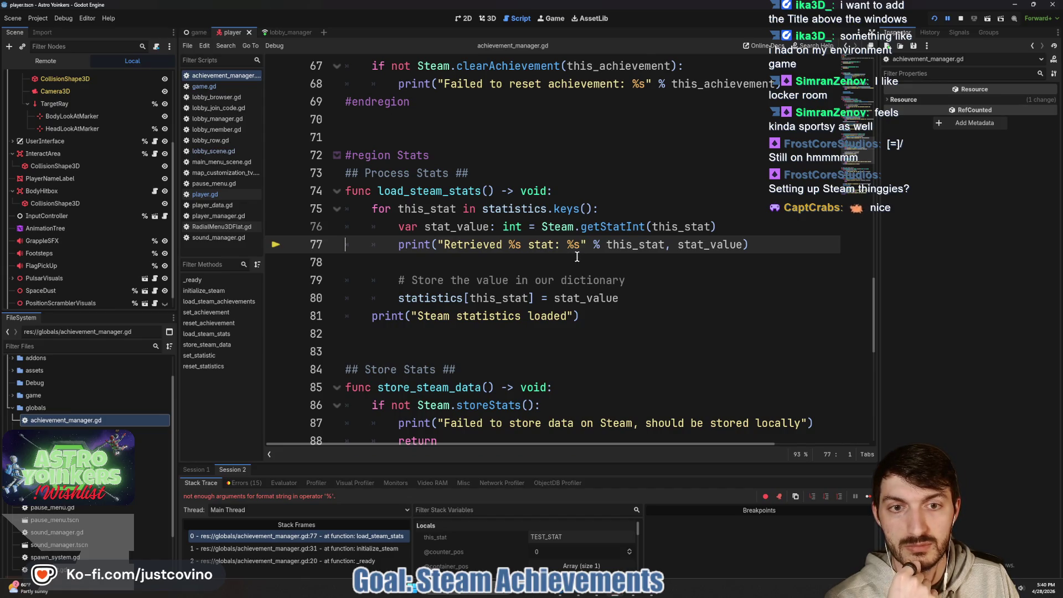
Wrap line 77's this_stat and stat_value format arguments in square brackets, then save and relaunch with F5
click(642, 246)
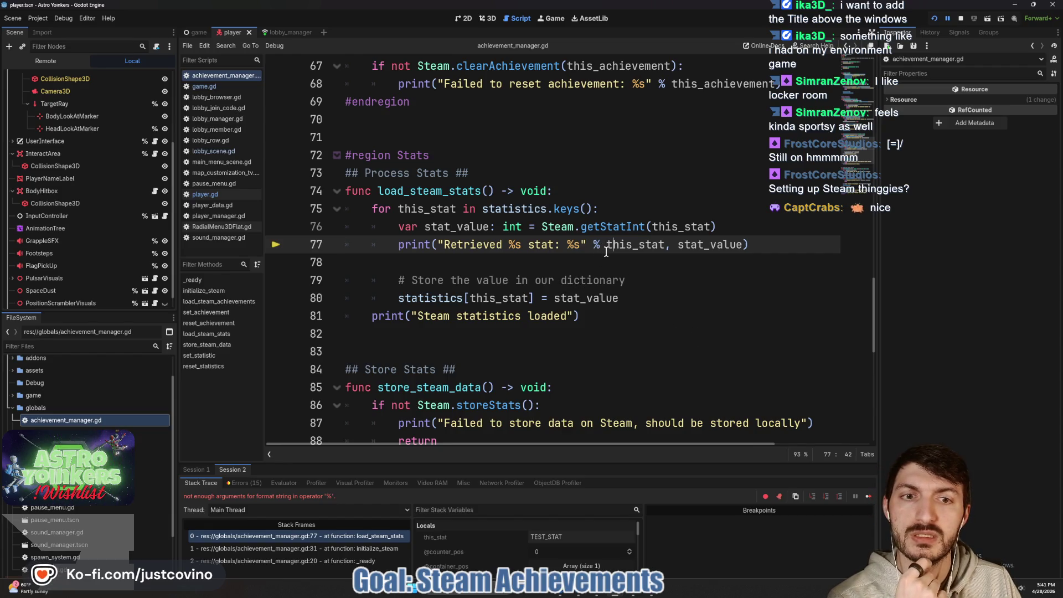
click(606, 245)
text([)
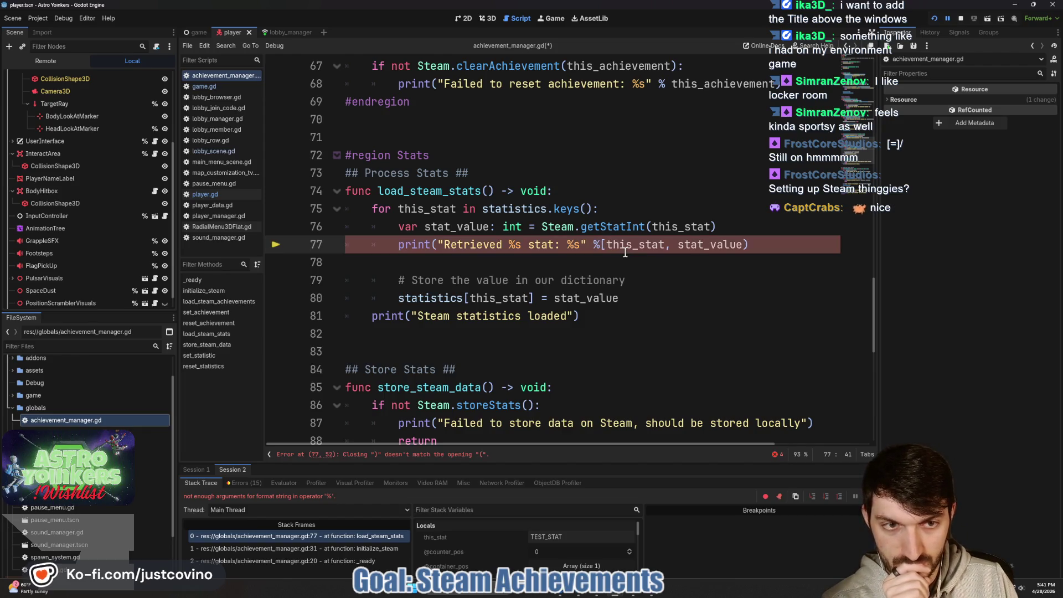
click(747, 249)
text(])
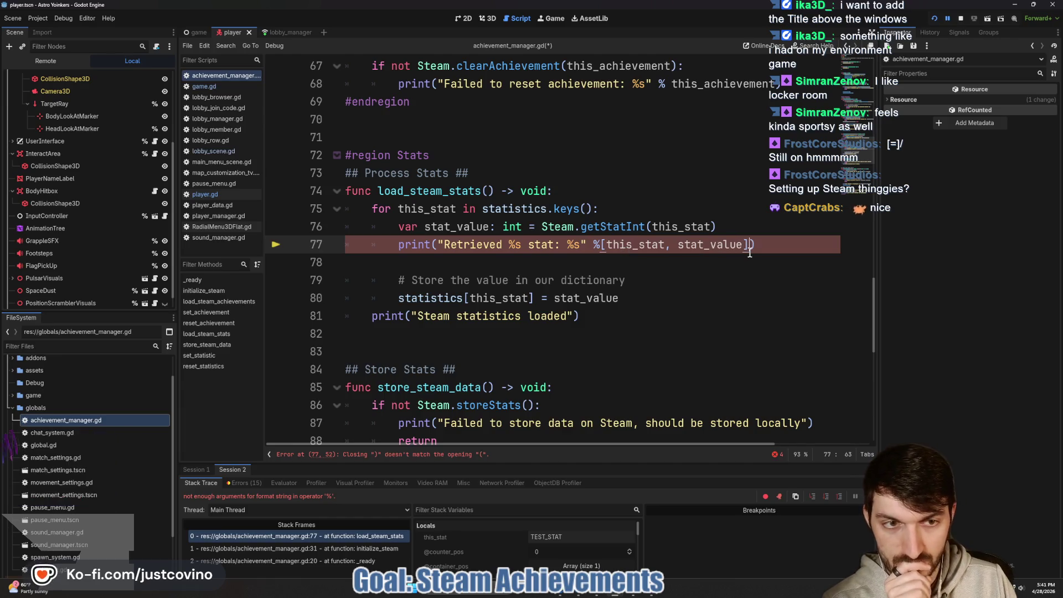
key(F5)
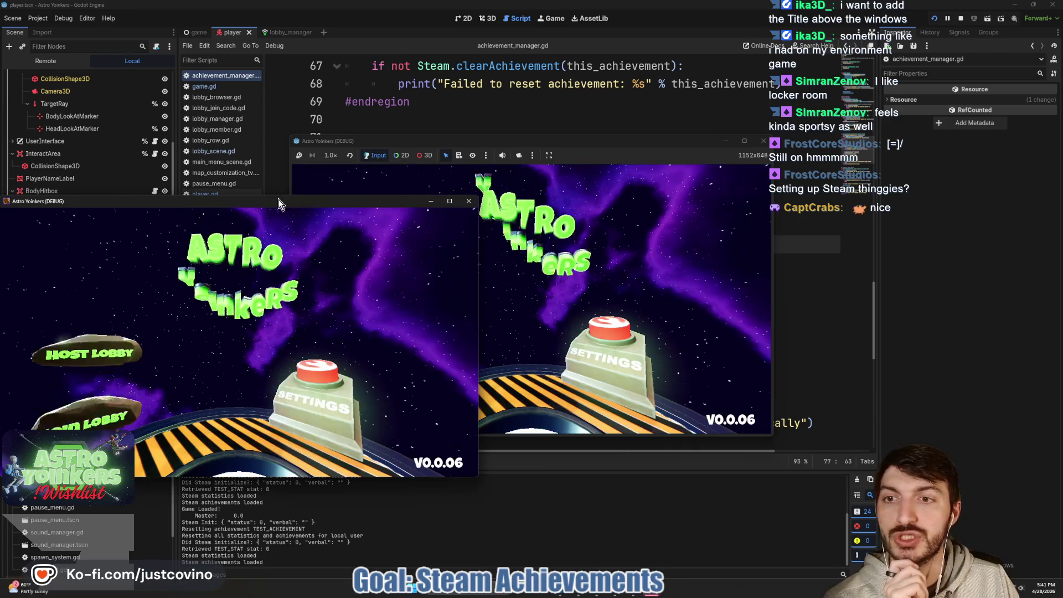
Host a new lobby, choose its lobby type, and mark the player ready
click(382, 246)
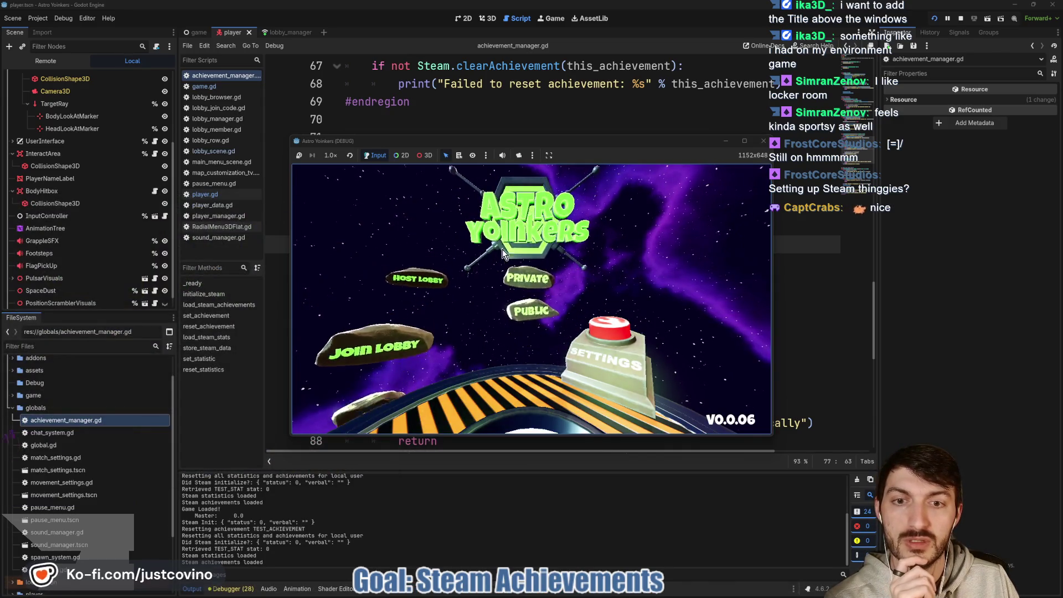
click(518, 271)
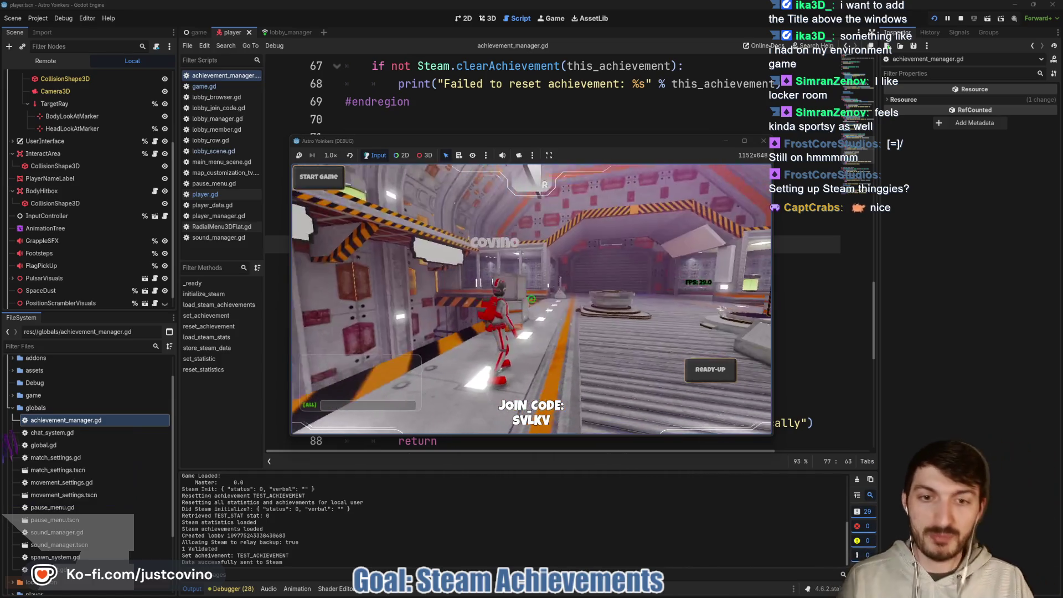
key(q)
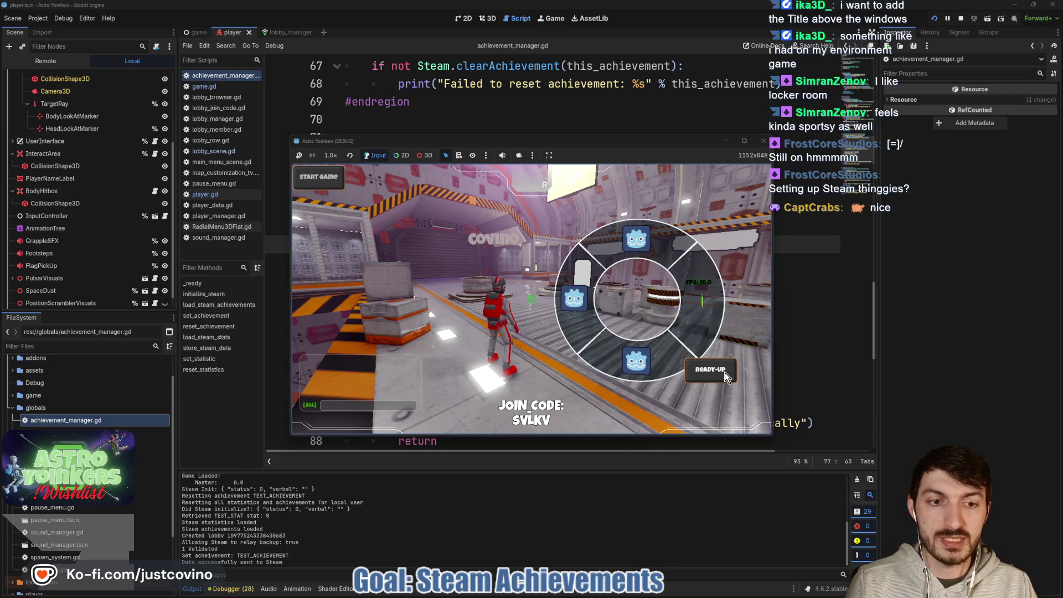
key(q)
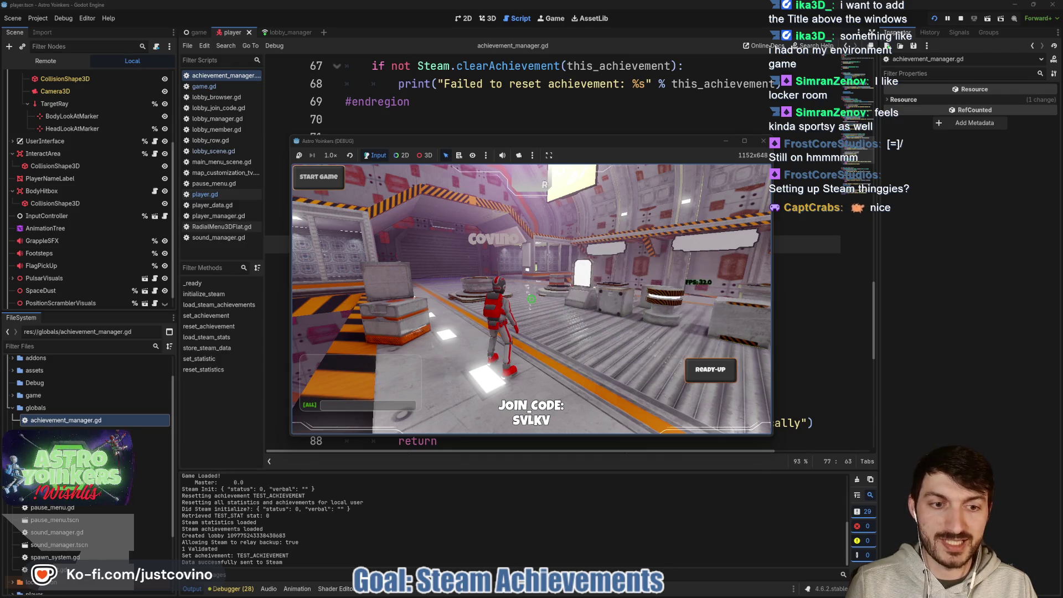
click(531, 299)
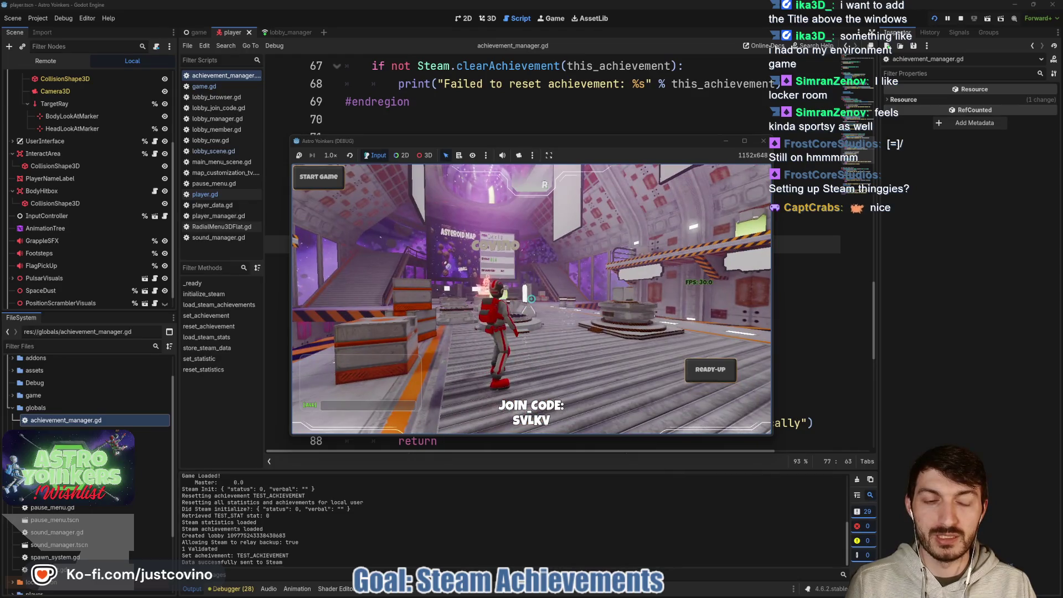
key(r)
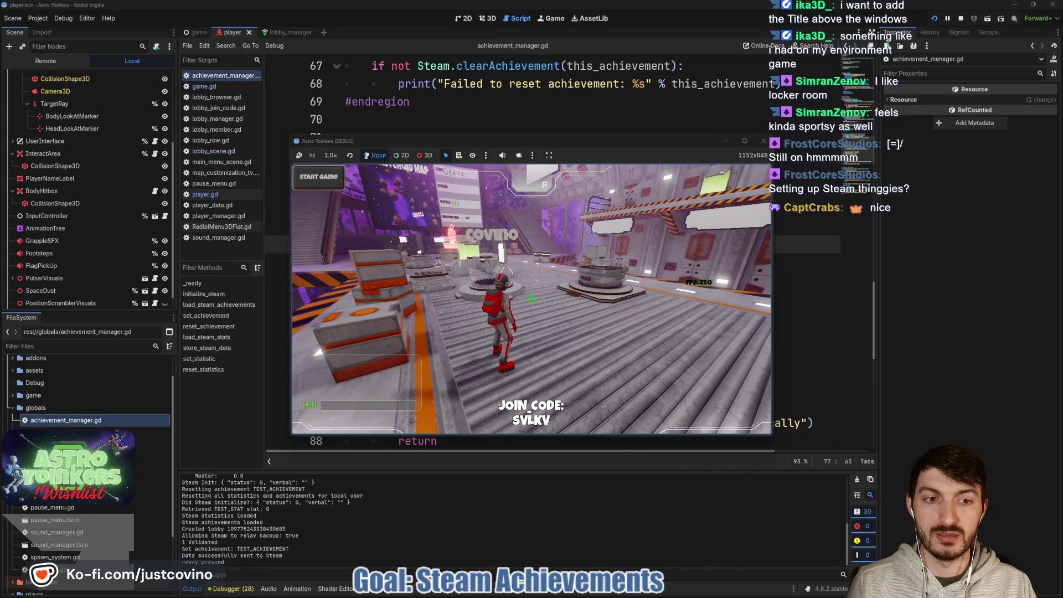
key(r)
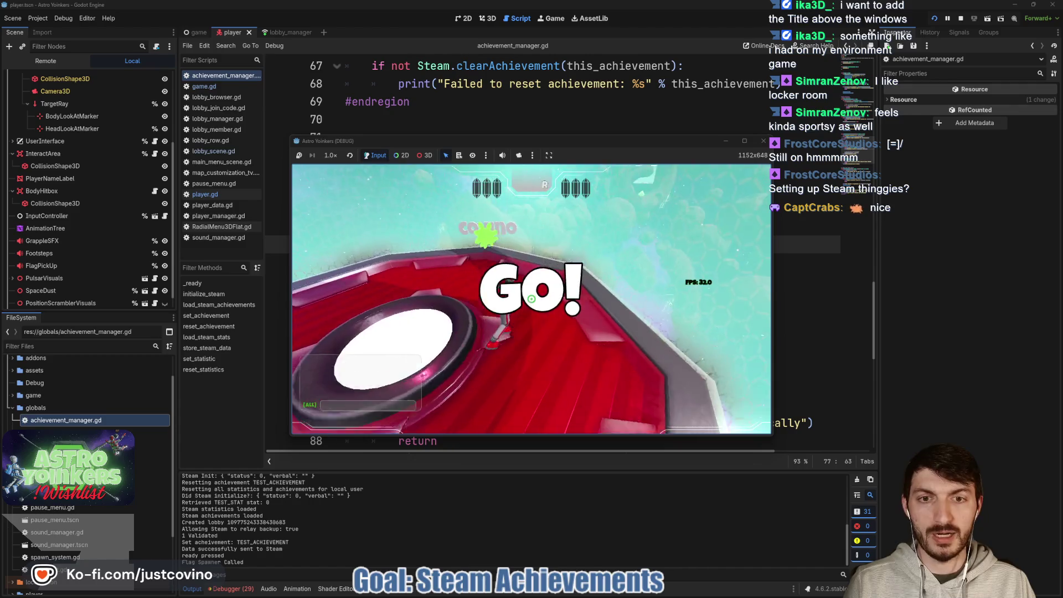
Fly and grapple among the asteroids until TEST_STAT logs and a null fill_battery error halts the game
key(space)
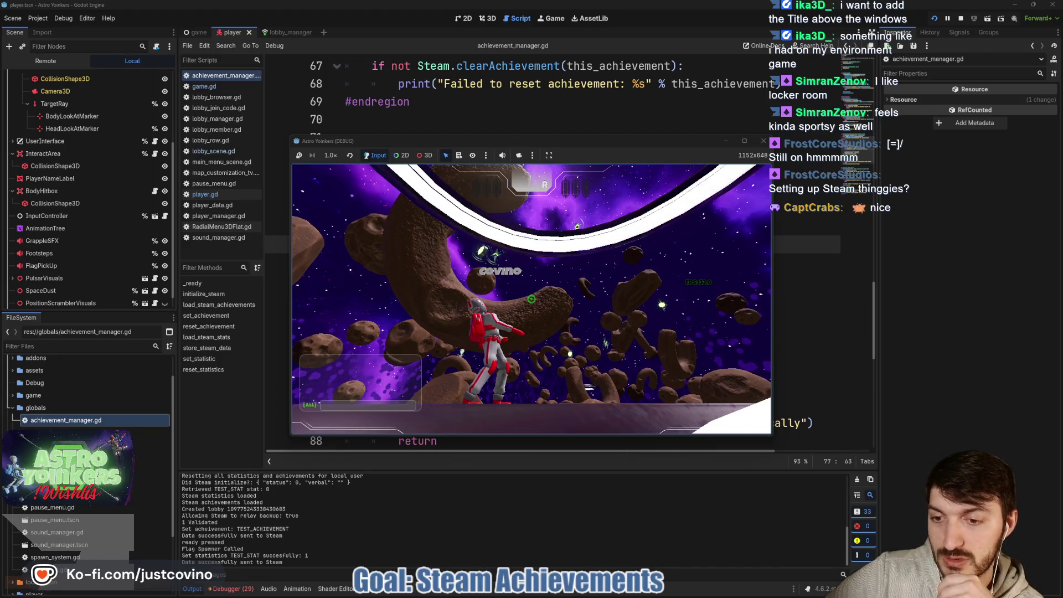
key(space)
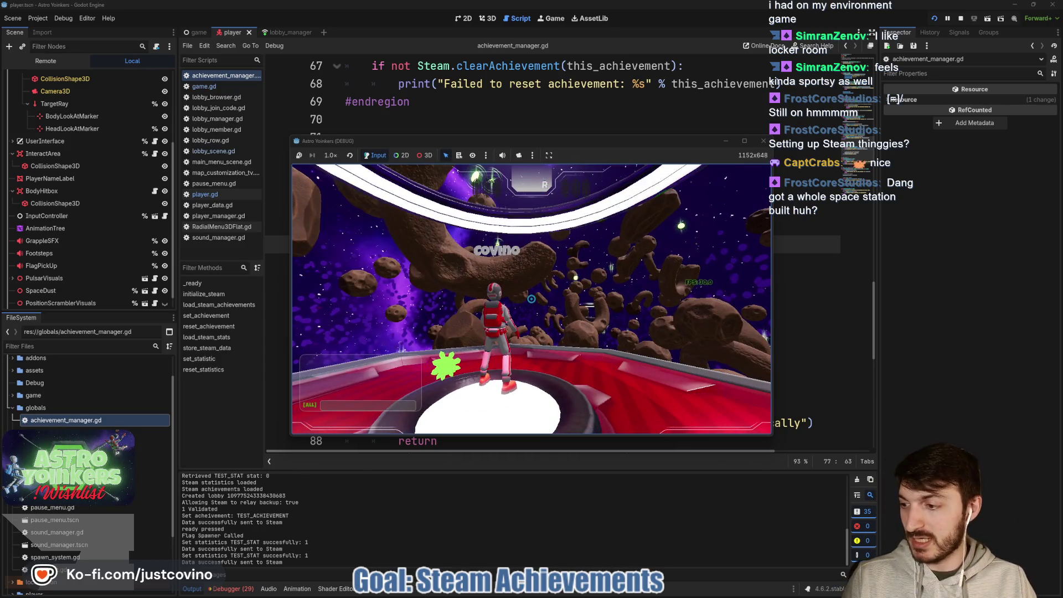
key(space)
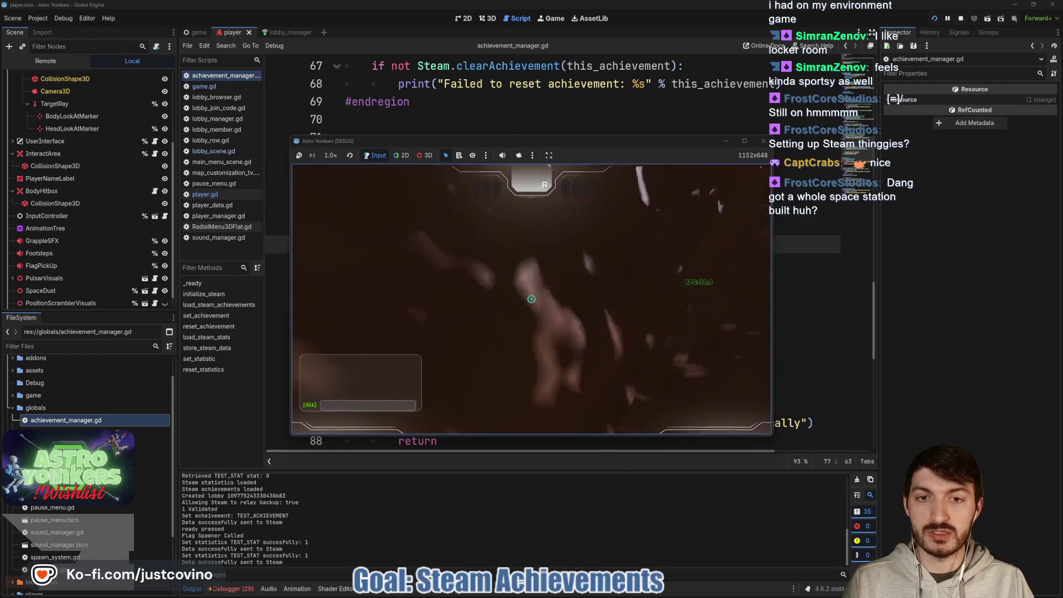
click(531, 299)
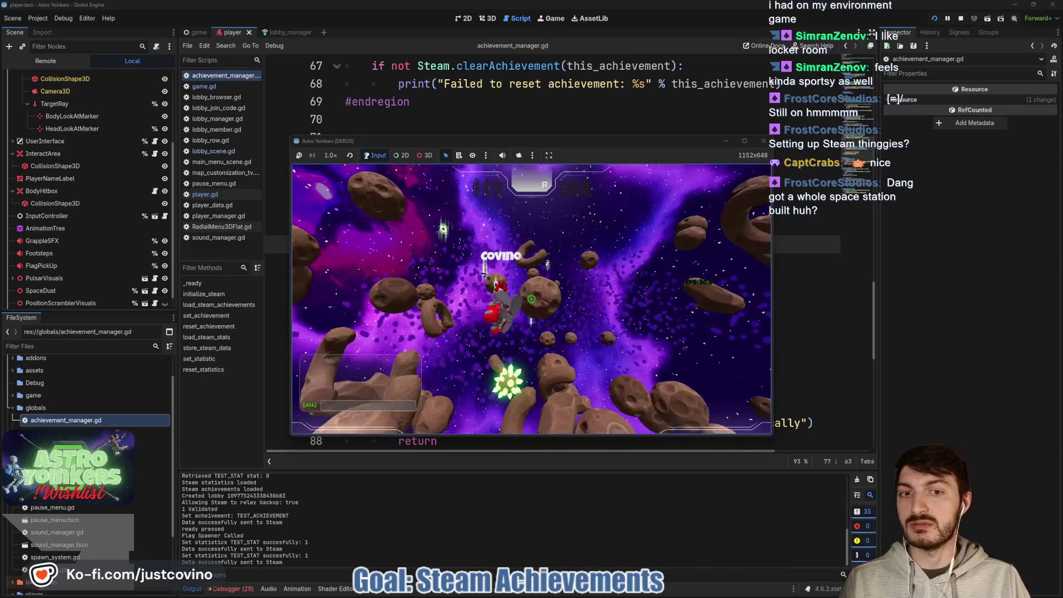
click(531, 299)
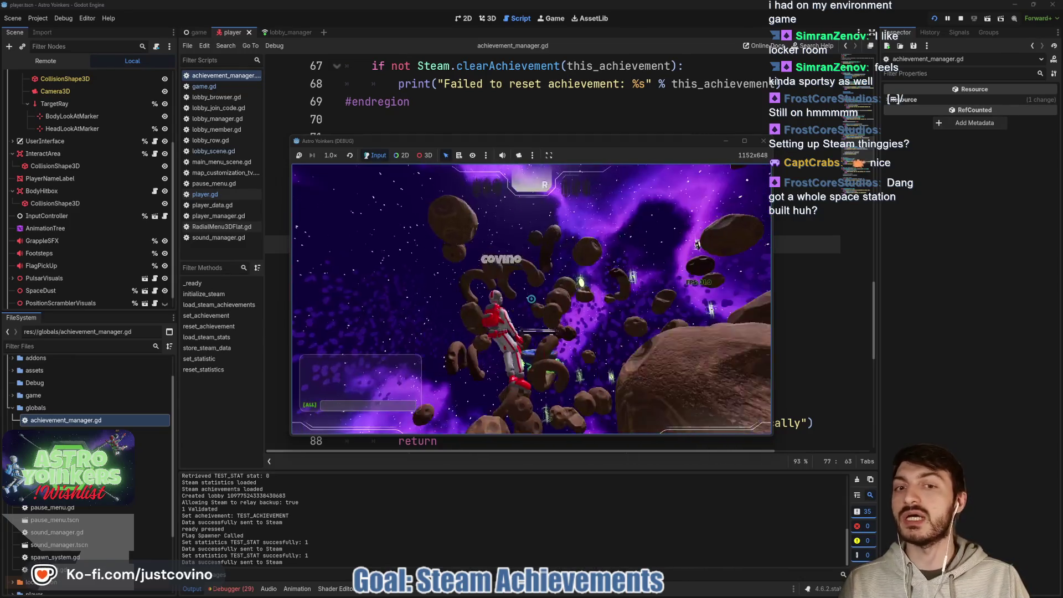
click(531, 299)
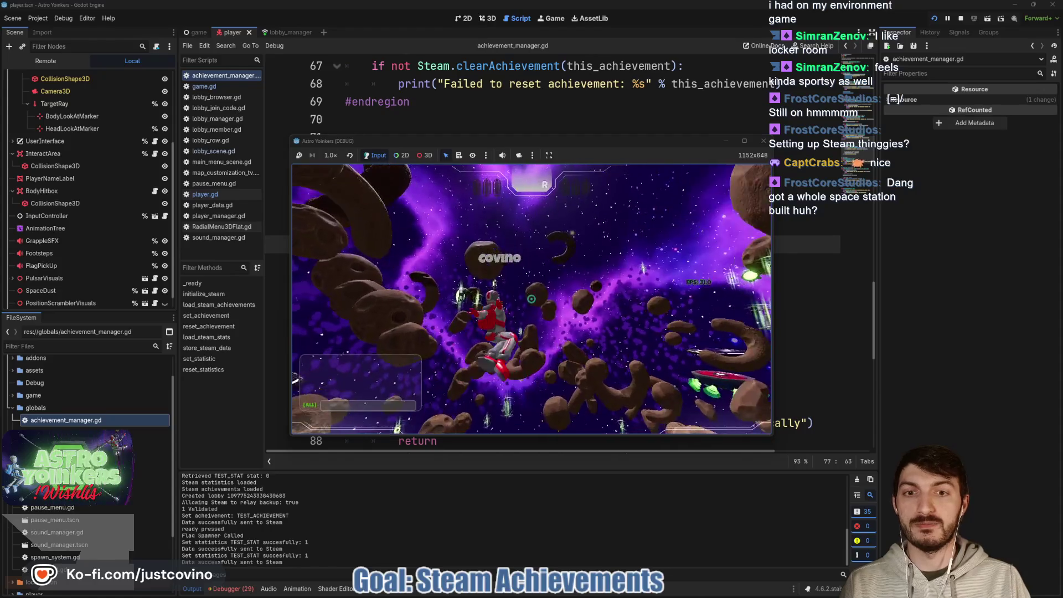
click(531, 299)
key(e)
click(531, 299)
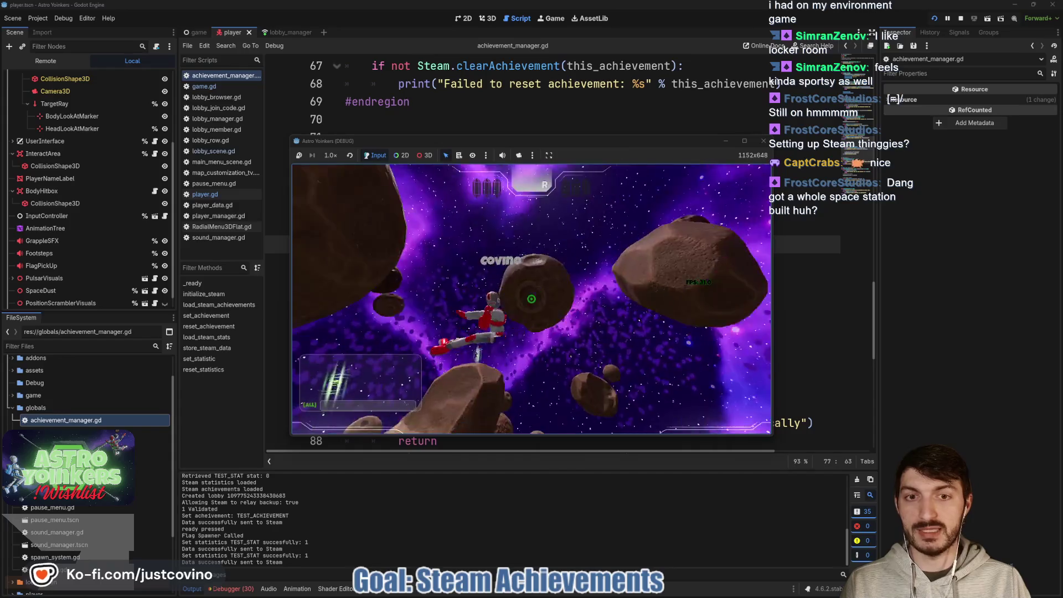
click(531, 299)
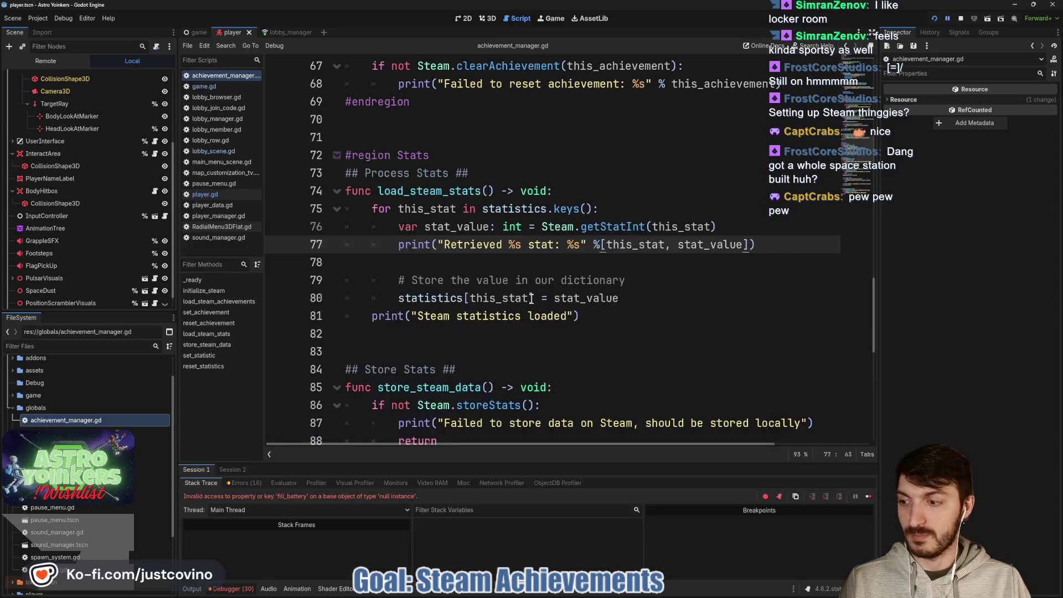
Delete the fill_battery call from the RED branch on line 22 of team_scored
text(ww)
key(BackSpace)
key(BackSpace)
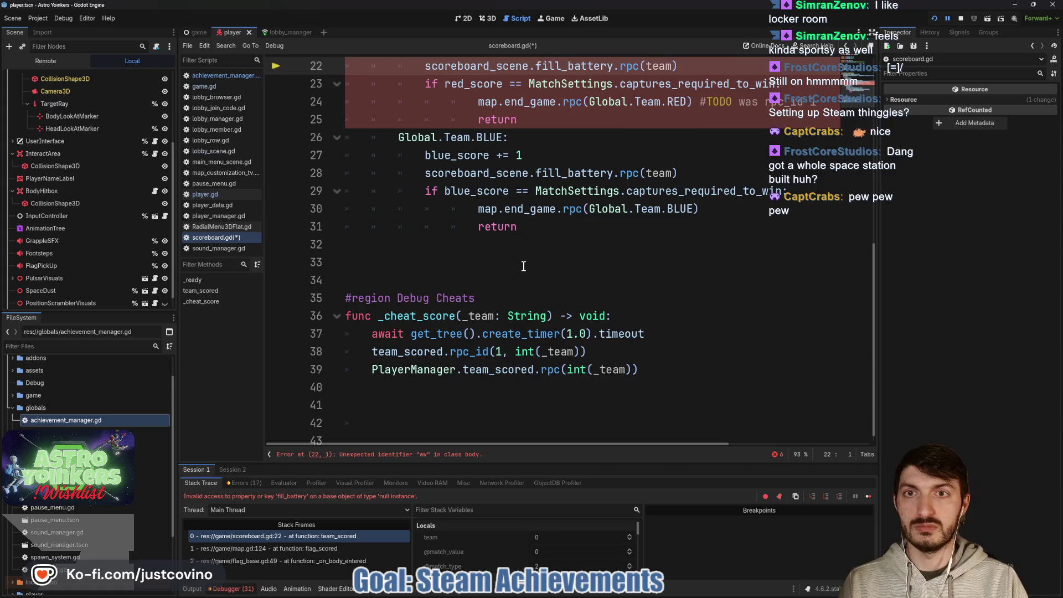
scroll(523, 267, up, 4)
mouse_move(529, 274)
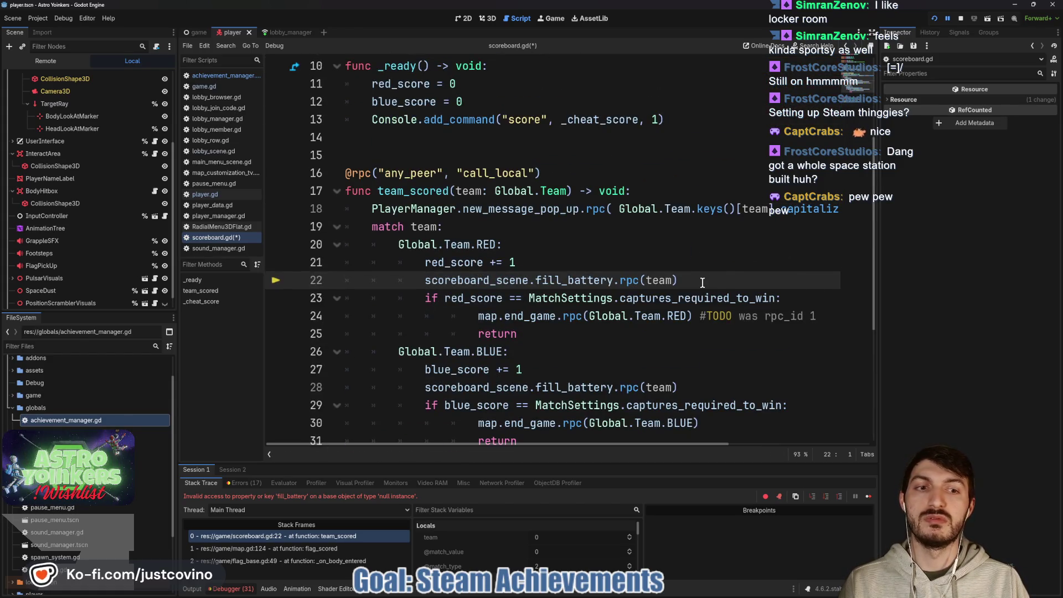
drag(699, 278, 432, 280)
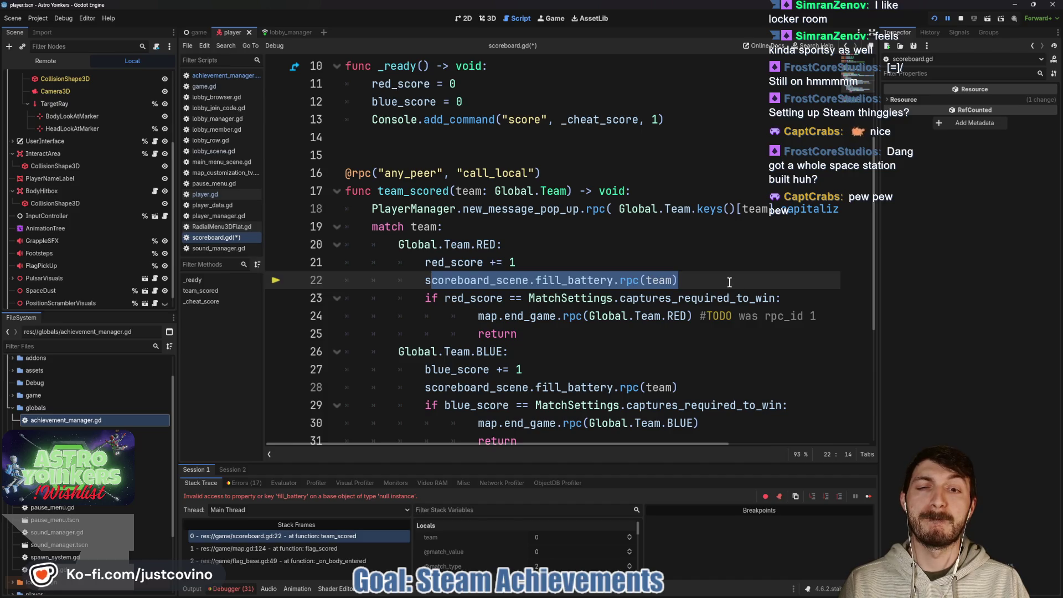
click(702, 281)
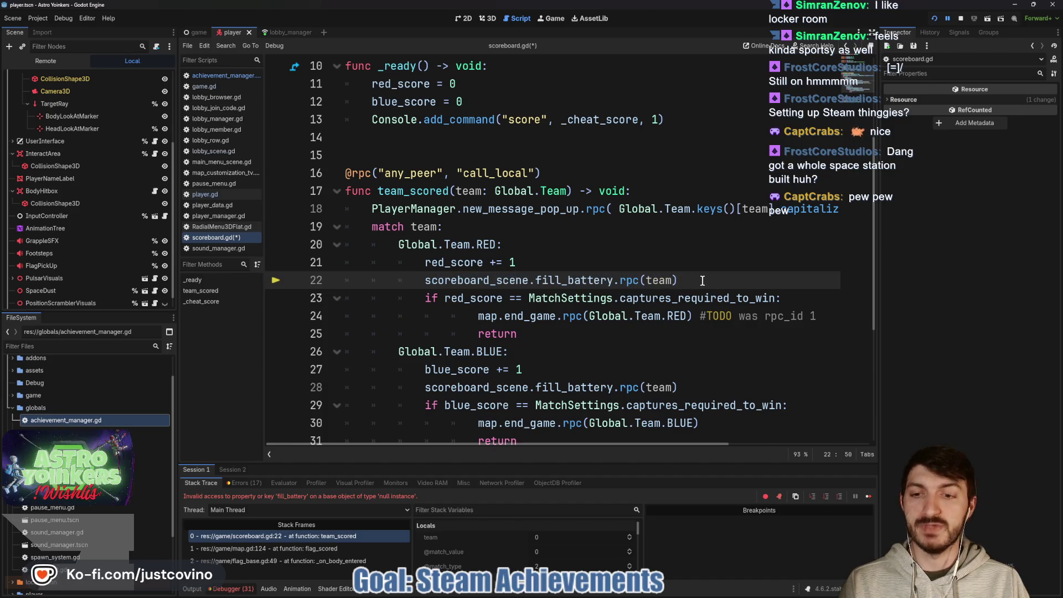
drag(702, 281, 418, 276)
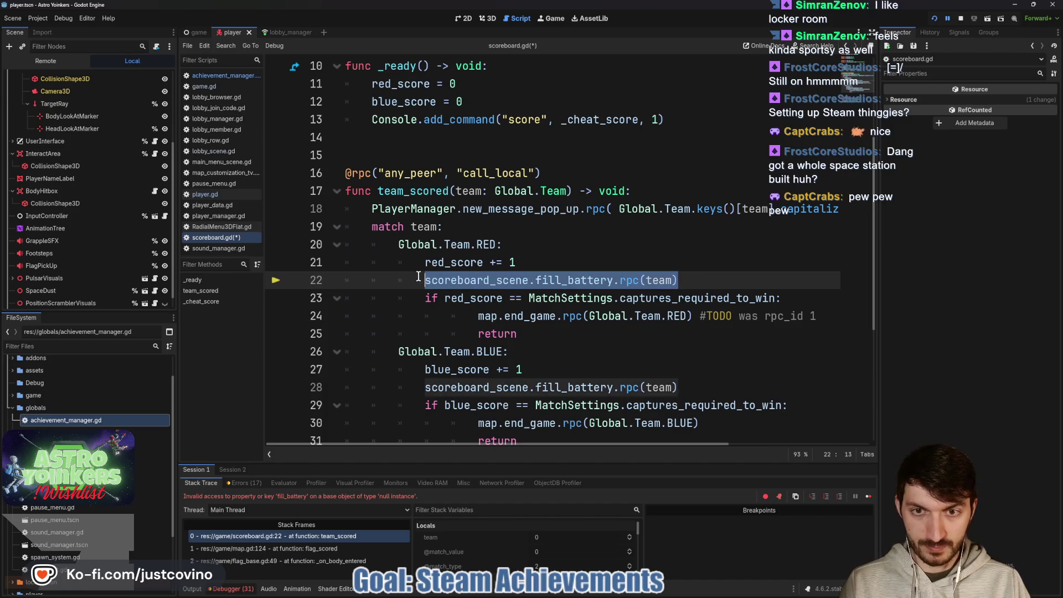
mouse_move(418, 276)
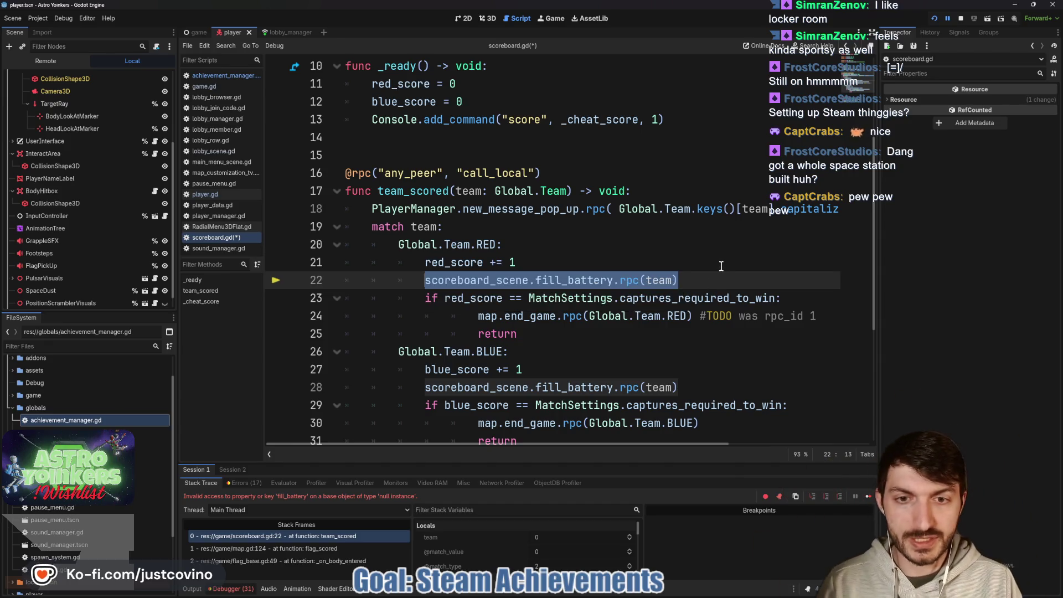
key(BackSpace)
Delete the BLUE branch's fill_battery line and fix indentation on the emptied lines
drag(680, 387, 357, 387)
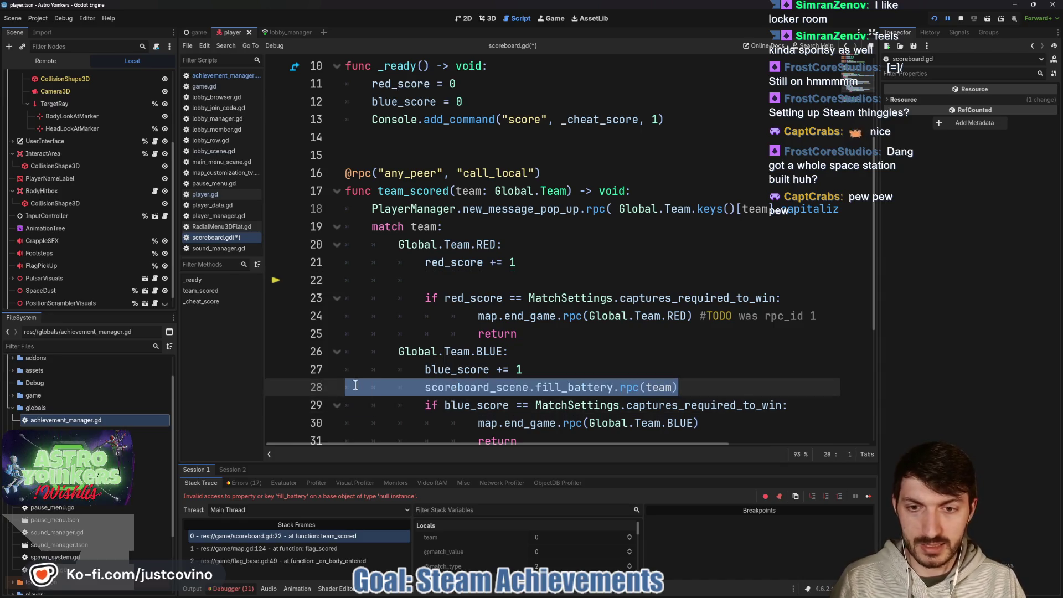
key(BackSpace)
key(BackSpace)
key(BackSpace)
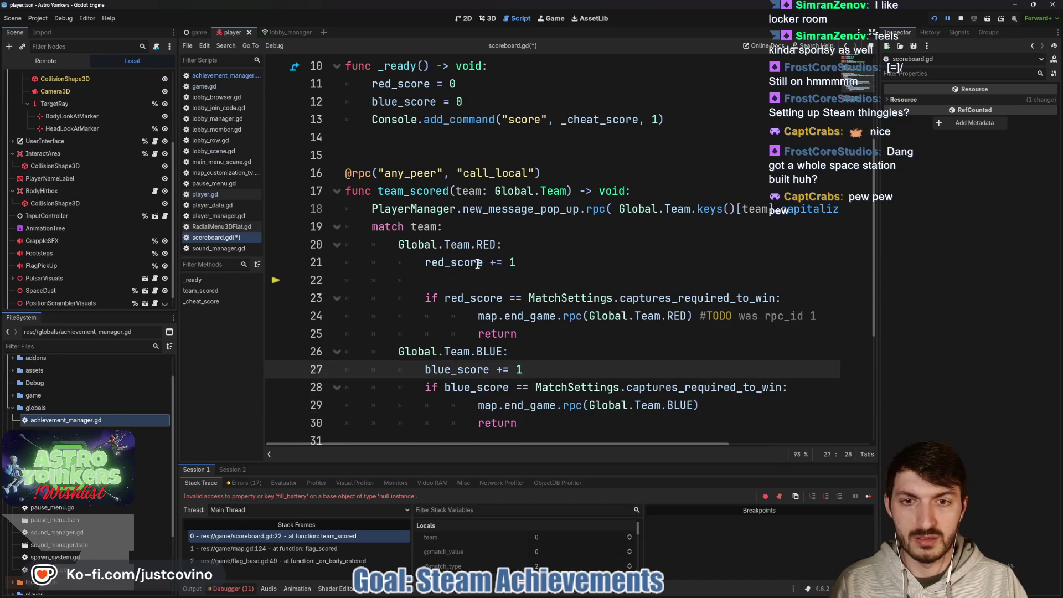
click(453, 278)
key(Tab)
key(Tab)
click(561, 372)
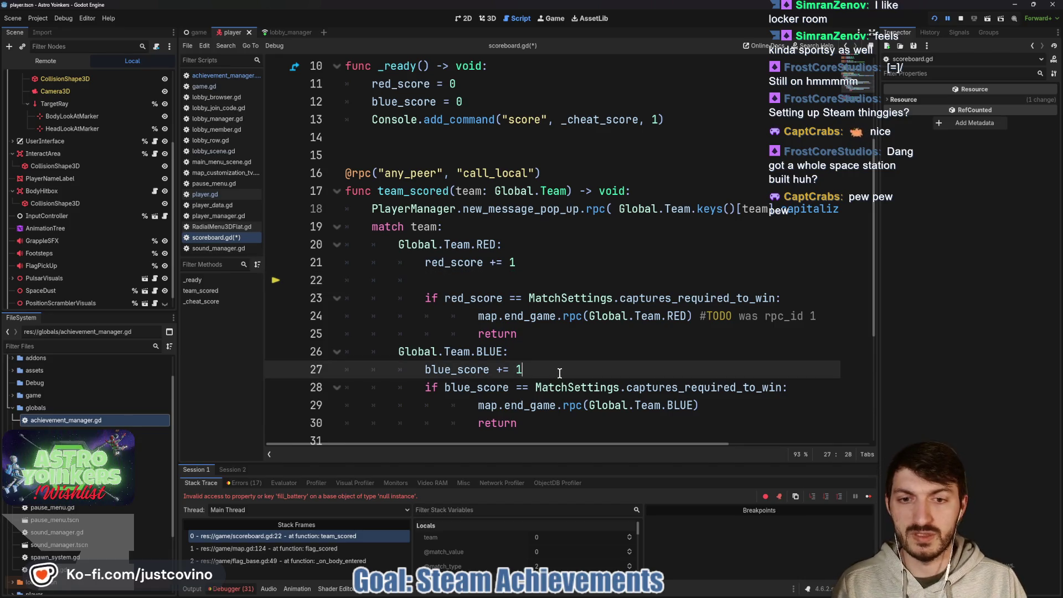
key(Return)
Save scoreboard.gd and run the project to test the scoreboard change
key(ctrl+s)
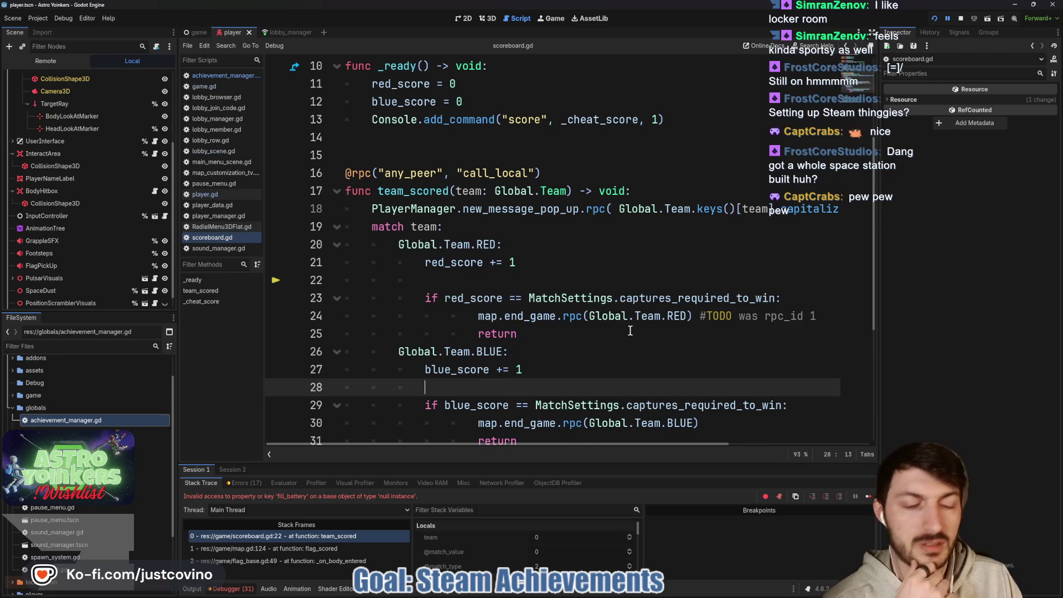
scroll(630, 333, down, 2)
scroll(623, 334, down, 2)
scroll(621, 340, up, 1)
scroll(621, 340, up, 1)
scroll(669, 307, up, 1)
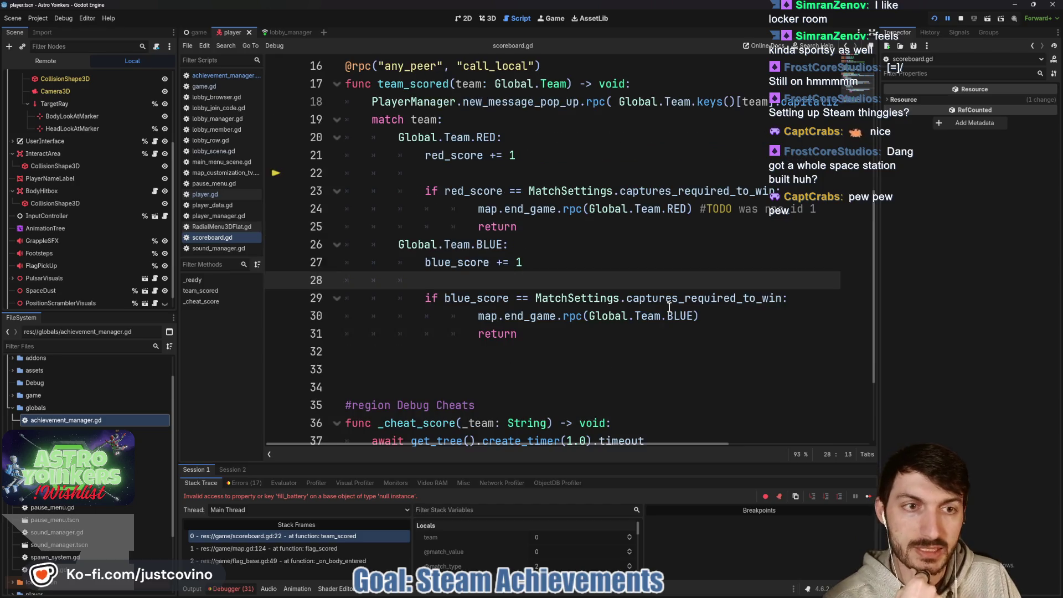
click(947, 19)
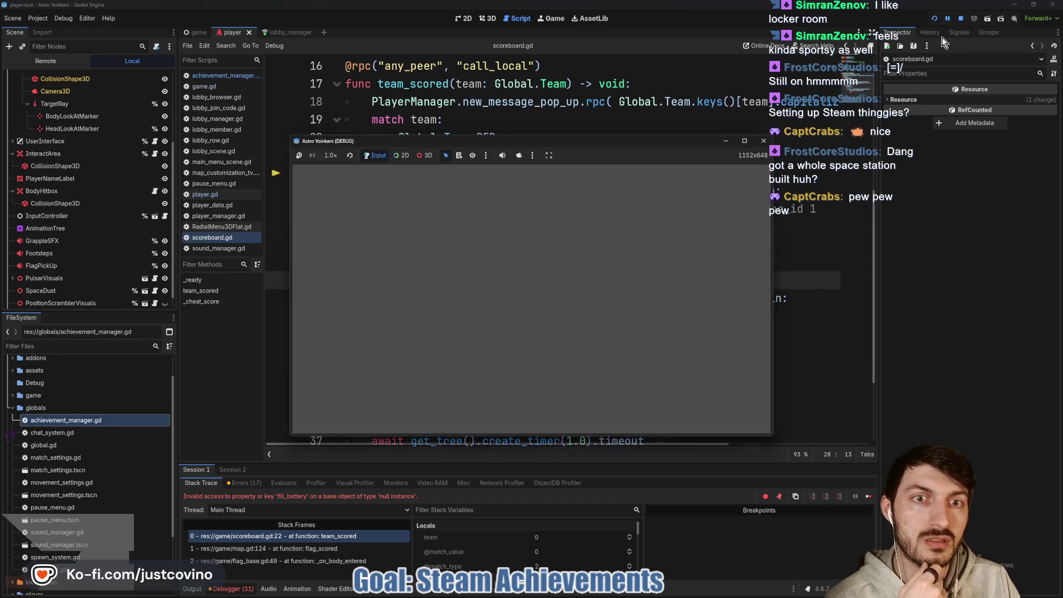
Stop the test game and scroll down through the edited team_scored function in scoreboard.gd
click(961, 18)
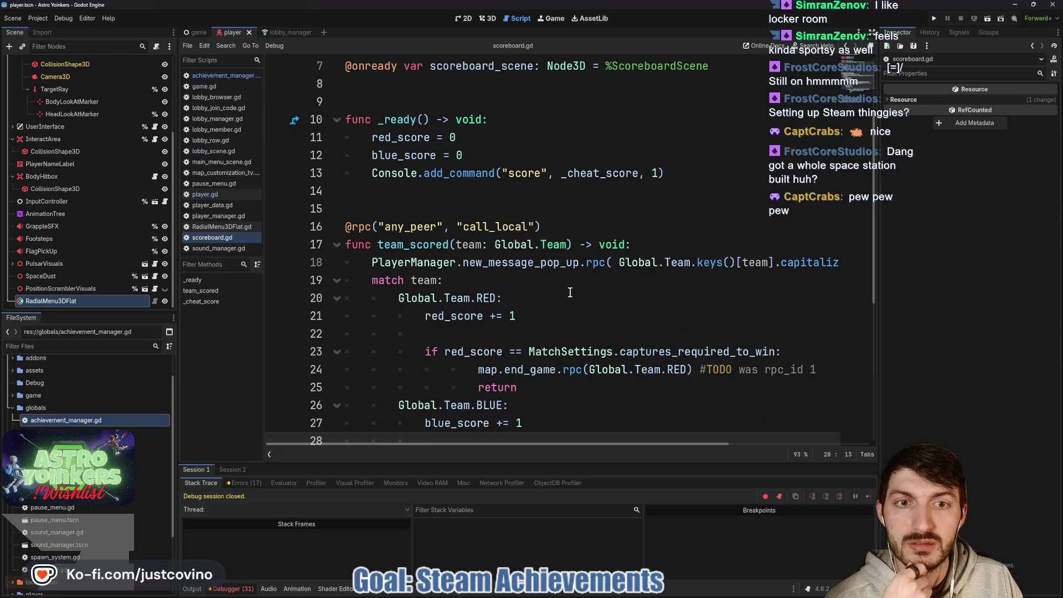
scroll(563, 294, down, 1)
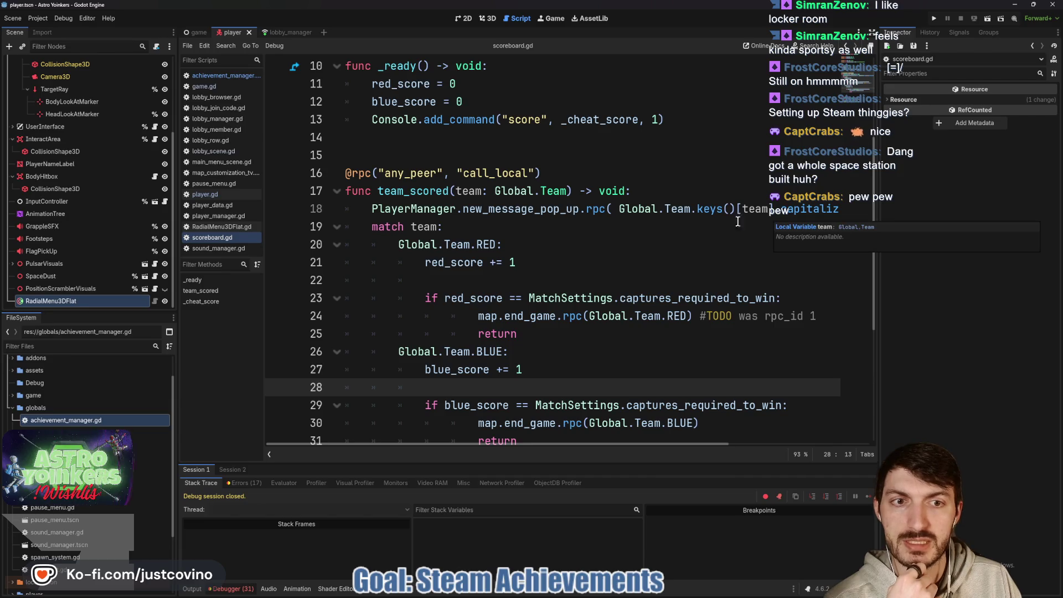
scroll(465, 242, down, 1)
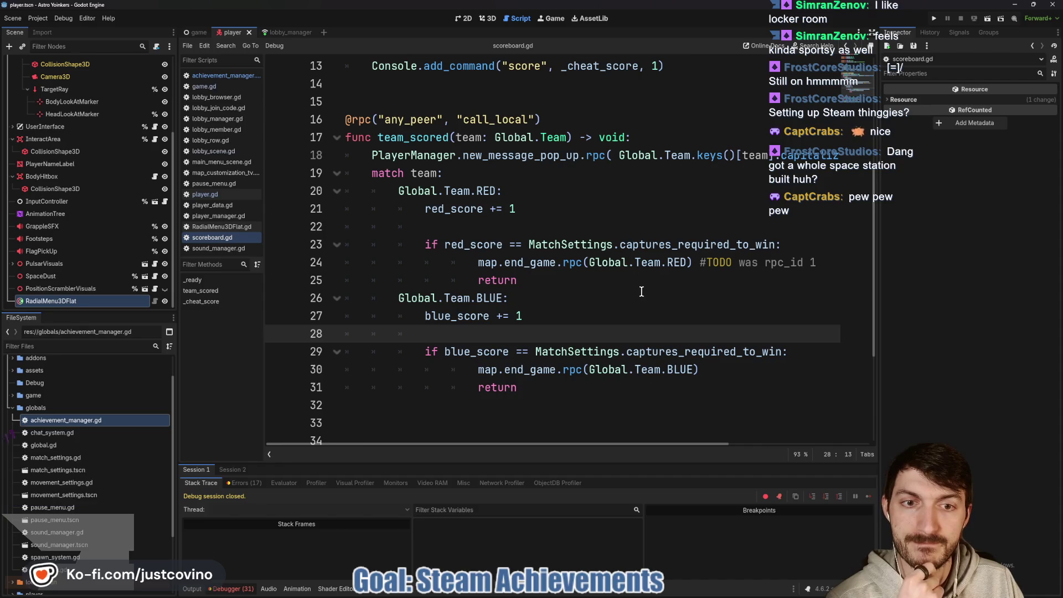
scroll(665, 289, down, 2)
scroll(601, 277, down, 1)
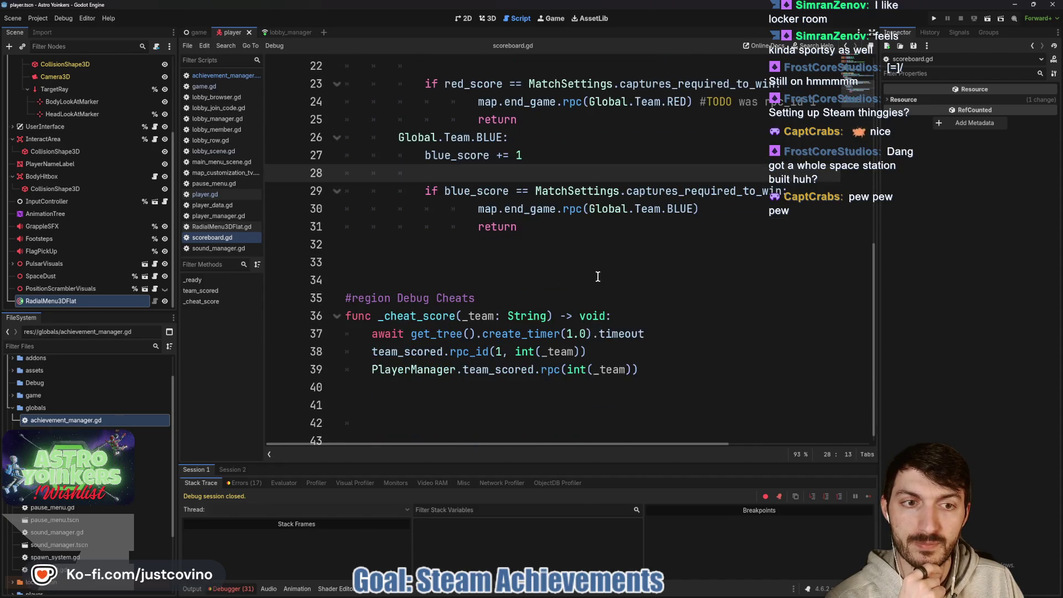
In GitHub Desktop, commit the three changed files with the summary 'Test Stat Added'
mouse_move(592, 594)
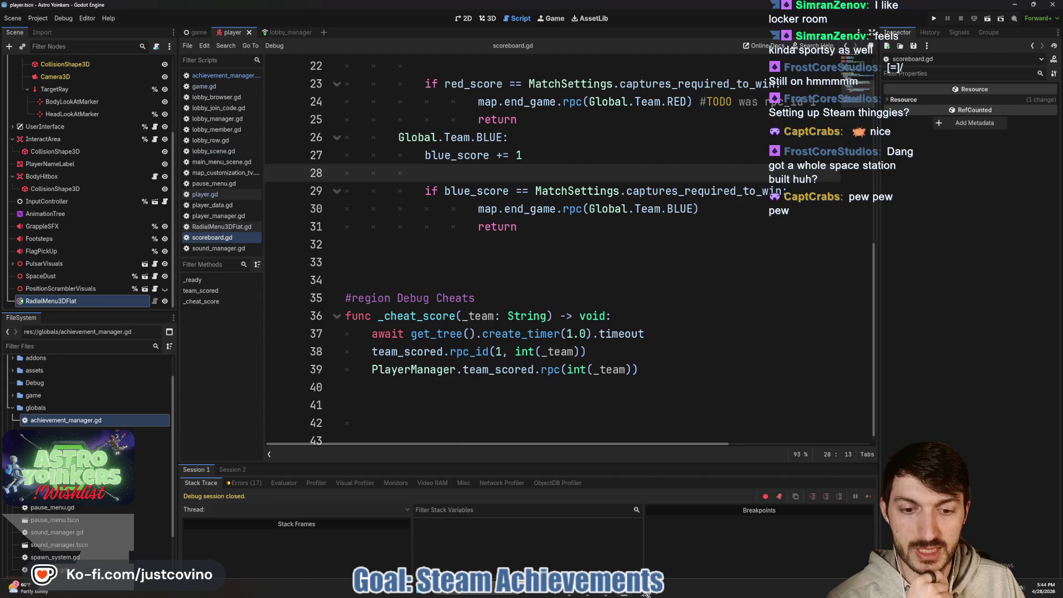
click(629, 593)
click(309, 387)
text(stats)
key(ctrl+BackSpace)
text(Test Stat Added)
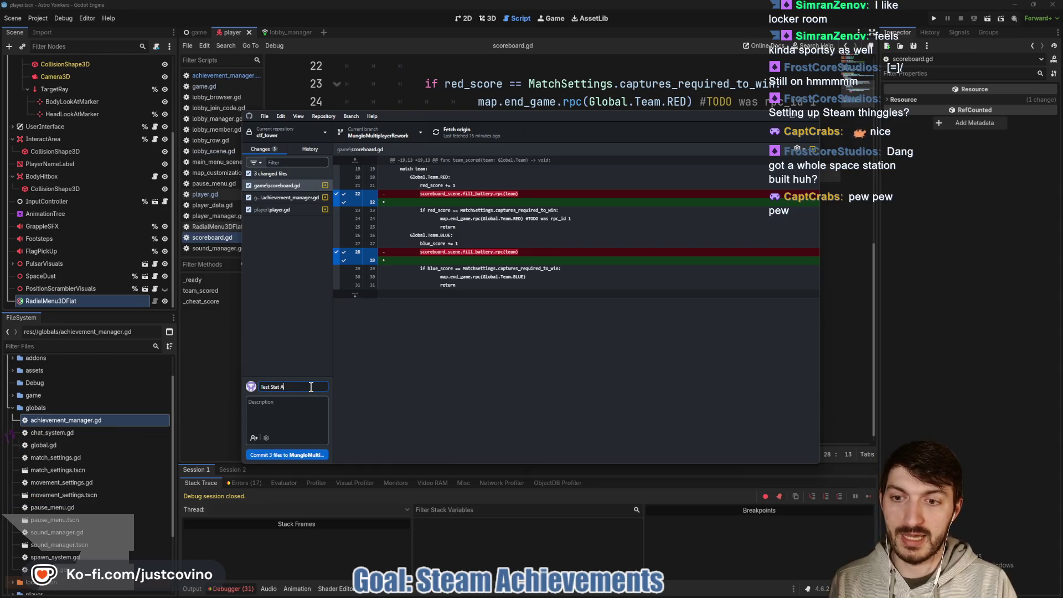
key(ctrl+Return)
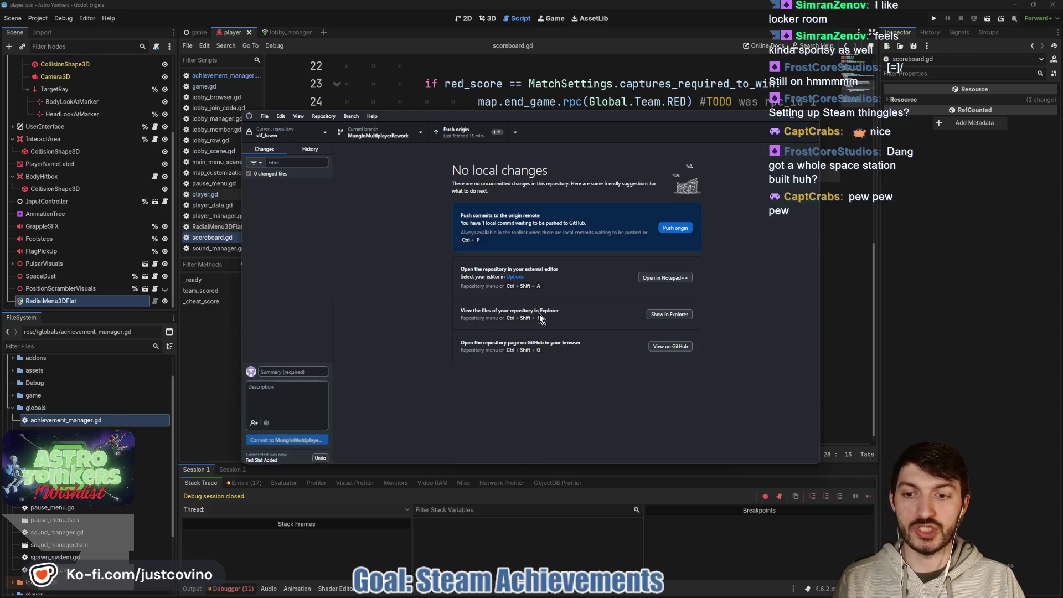
Push the commit to origin and return to scoreboard.gd's empty line 33 in Godot
click(676, 229)
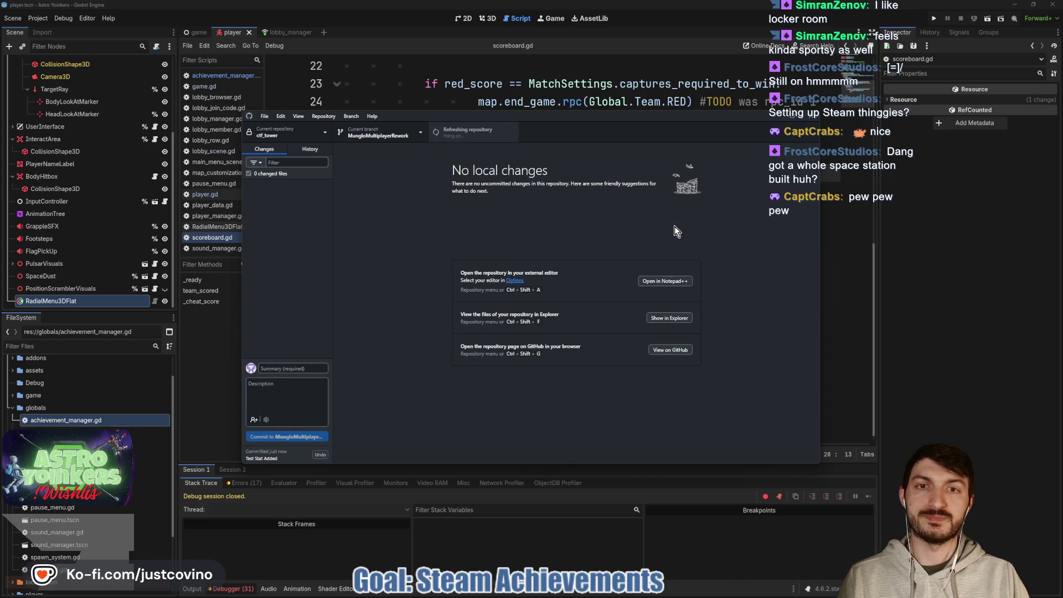
click(925, 262)
click(577, 266)
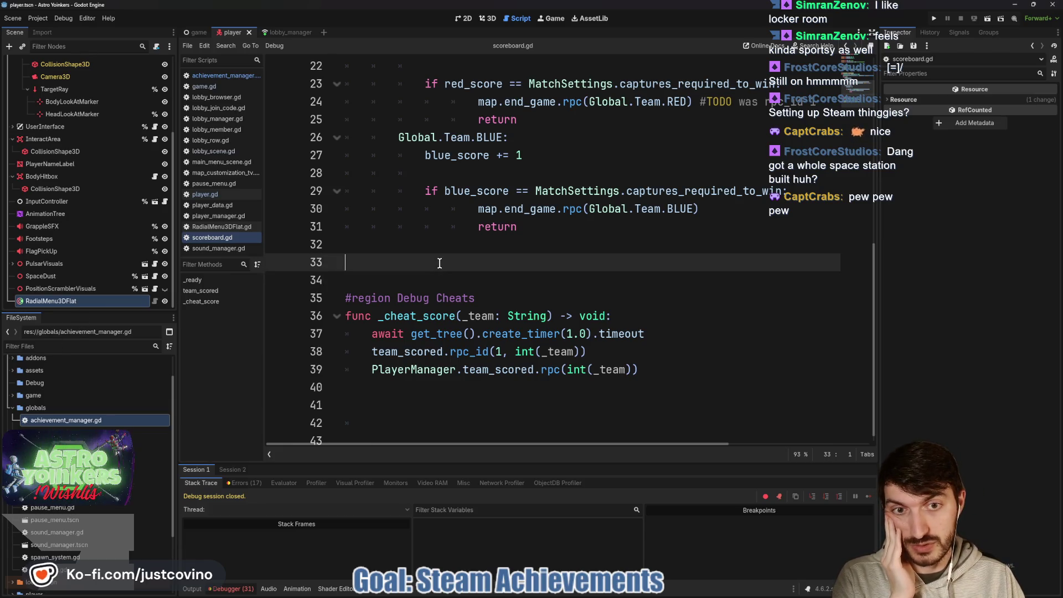
scroll(440, 266, up, 4)
click(485, 281)
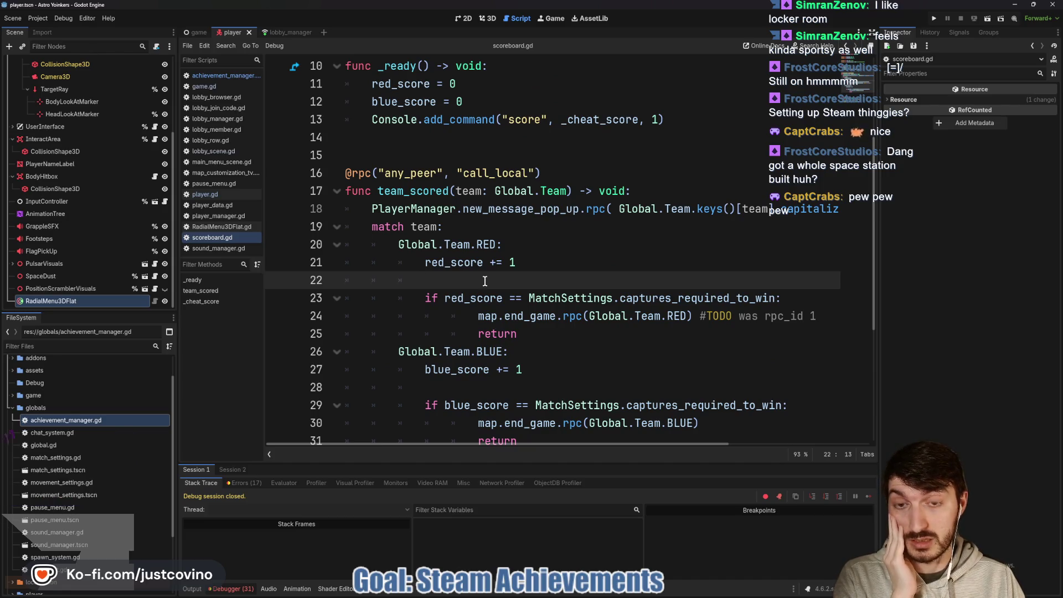
click(450, 149)
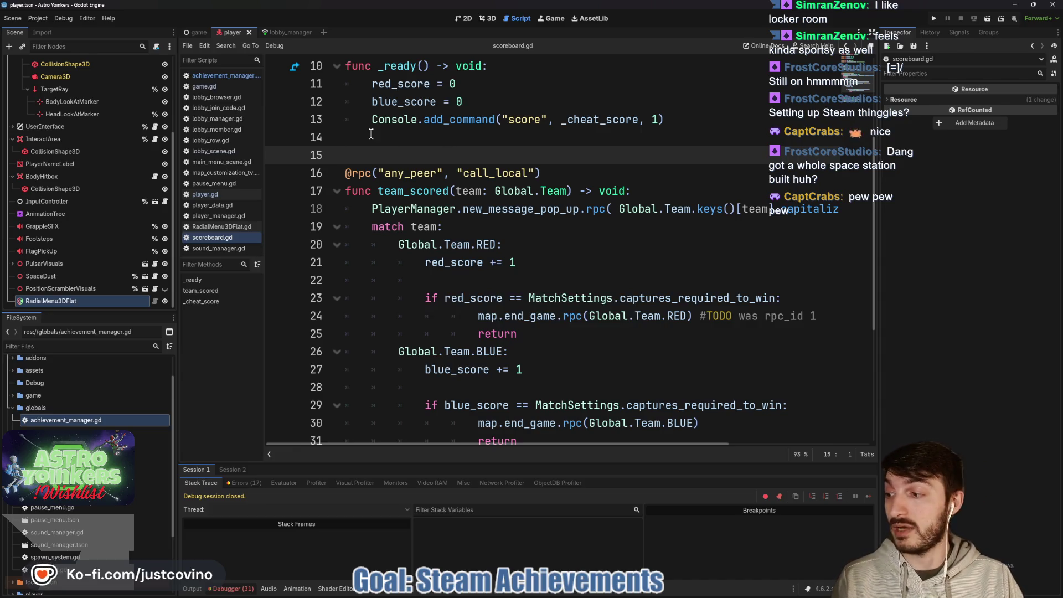
click(423, 140)
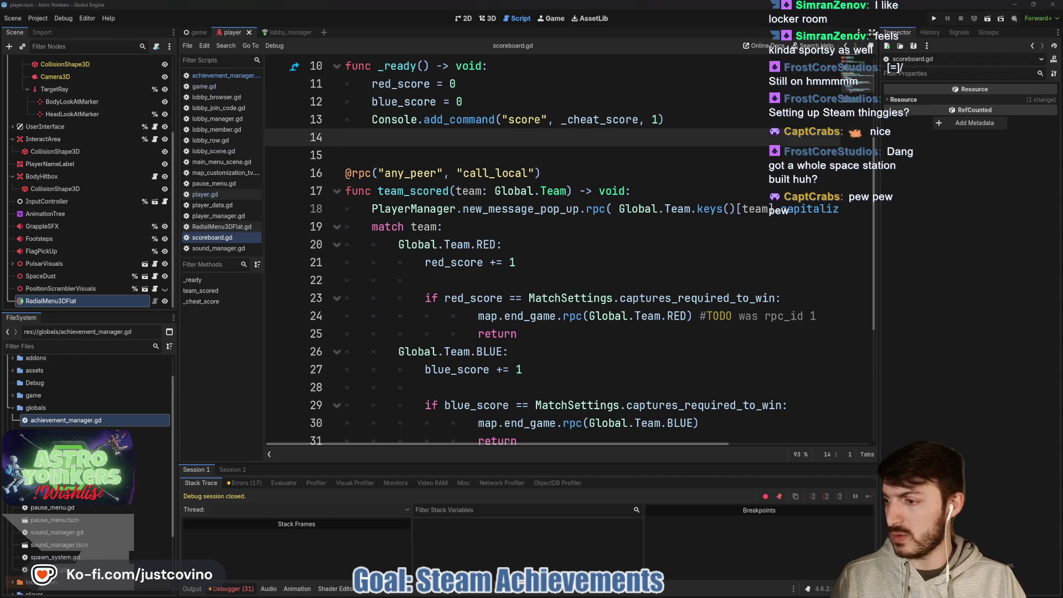